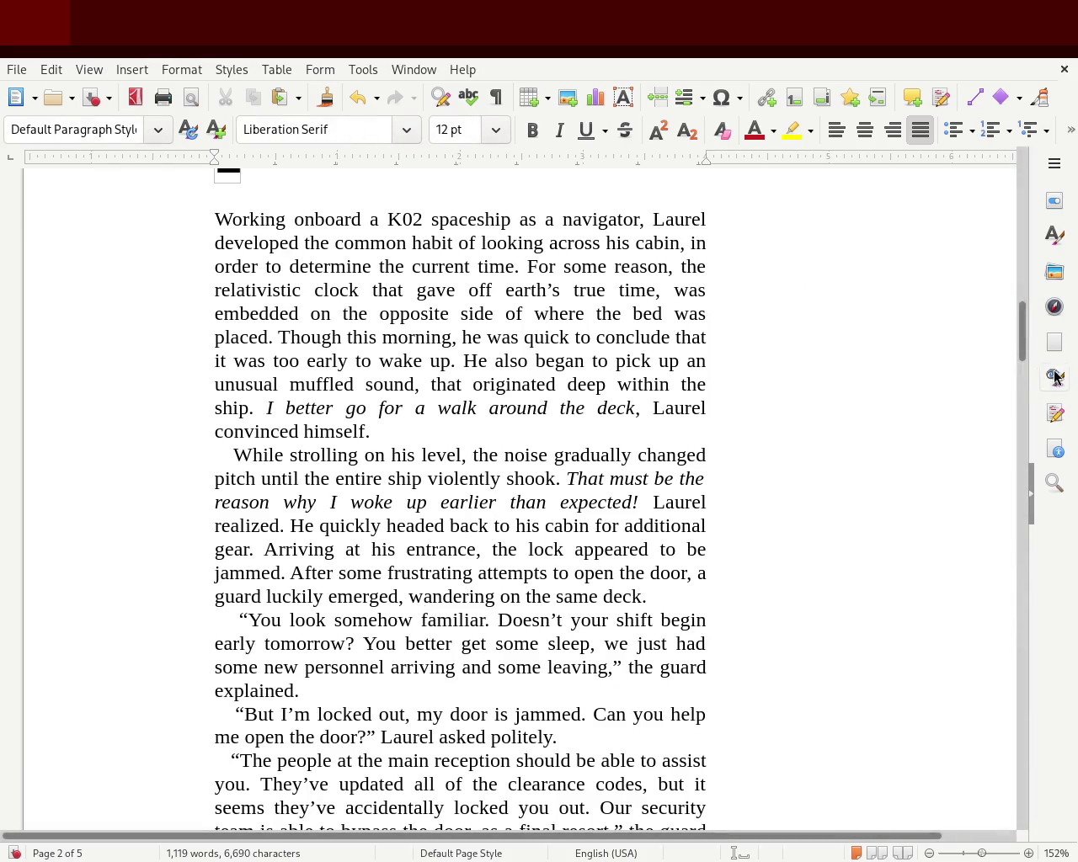
# Step: Scroll down the manuscript until the chapter 2 heading on page 4 comes into view
pyautogui.moveTo(1022, 341)
pyautogui.mouseDown()
pyautogui.moveTo(995, 169)
pyautogui.moveTo(1014, 341)
pyautogui.mouseUp()
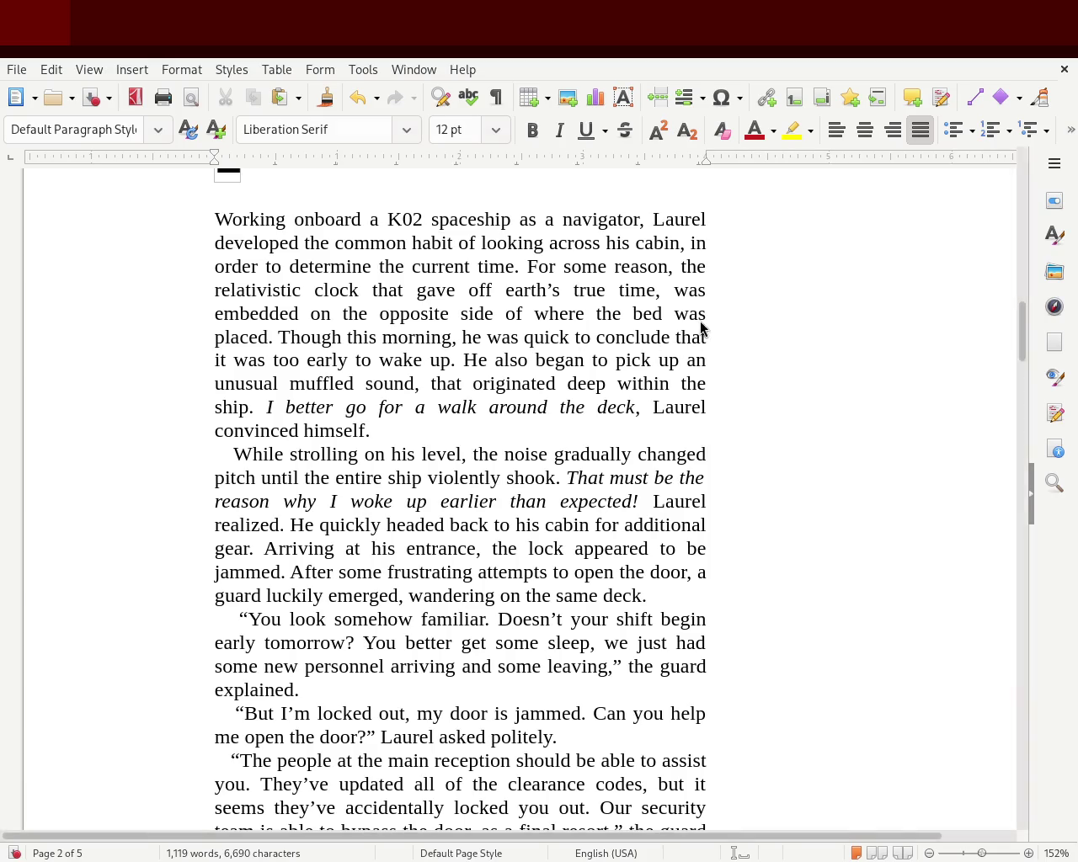
pyautogui.moveTo(1021, 324)
pyautogui.mouseDown()
pyautogui.moveTo(1020, 149)
pyautogui.moveTo(1008, 325)
pyautogui.moveTo(1025, 433)
pyautogui.moveTo(1025, 594)
pyautogui.mouseUp()
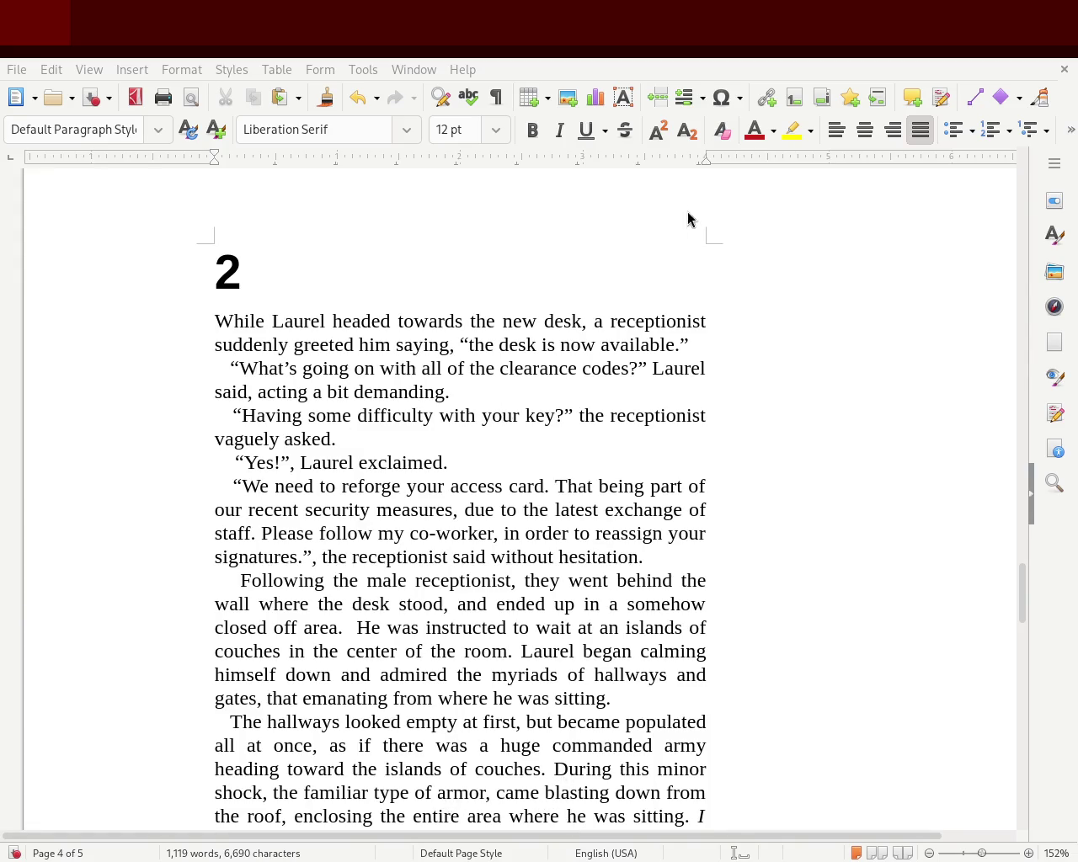
pyautogui.moveTo(1021, 581); pyautogui.dragTo(1023, 701)
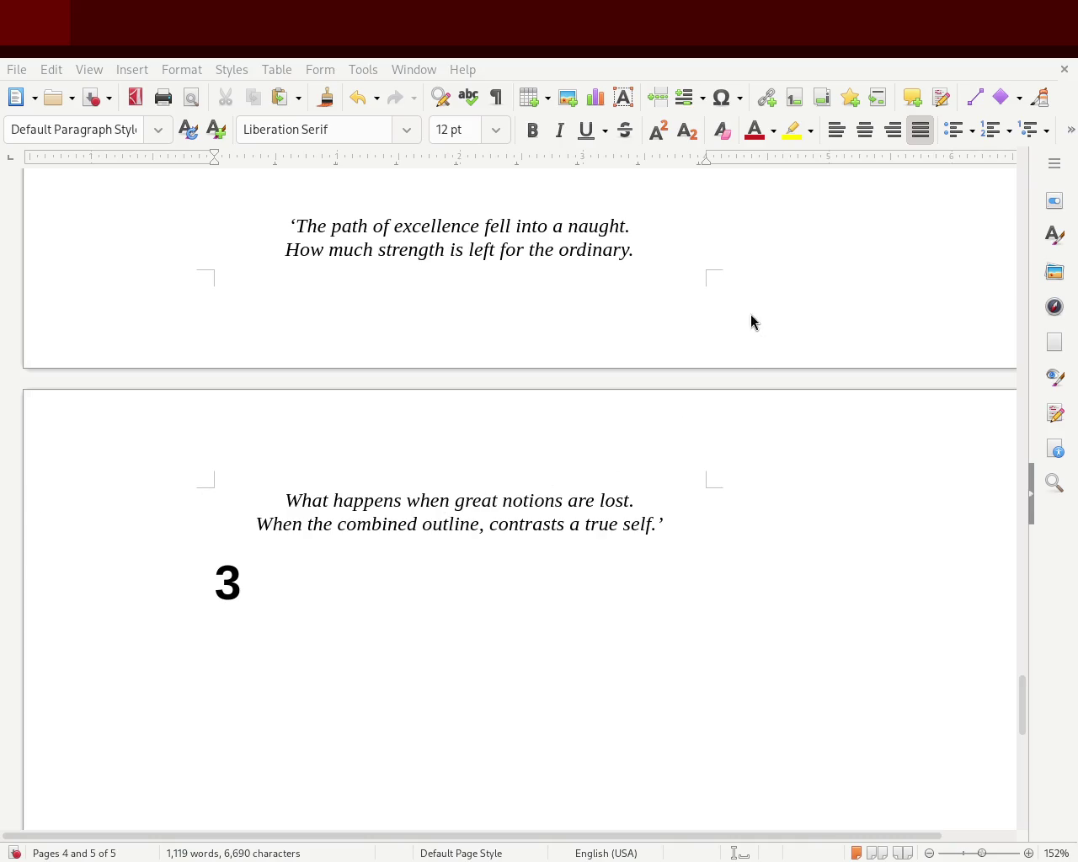
# Step: Add a blank line above the four-line italic quote so the whole quote moves onto page 5
pyautogui.click(329, 195)
pyautogui.press('Return')
pyautogui.press('Return')
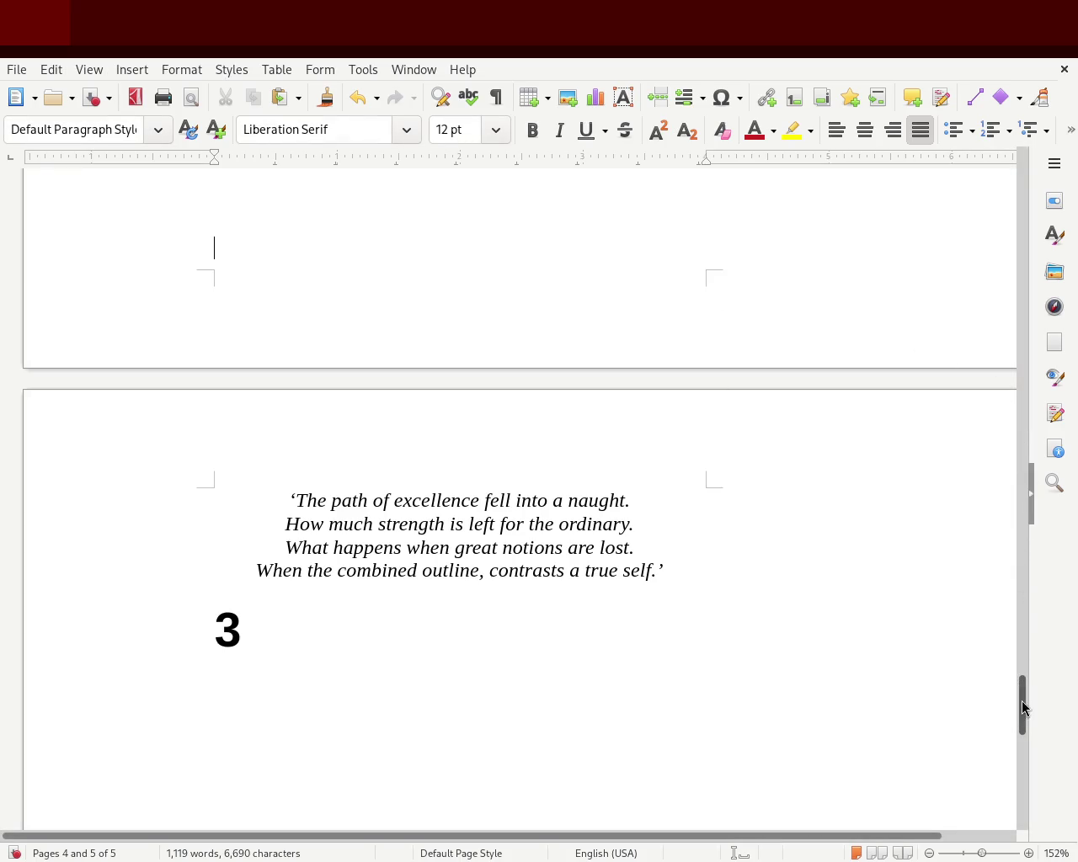
pyautogui.moveTo(1022, 712)
pyautogui.mouseDown()
pyautogui.moveTo(998, 187)
pyautogui.moveTo(999, 228)
pyautogui.moveTo(999, 214)
pyautogui.mouseUp()
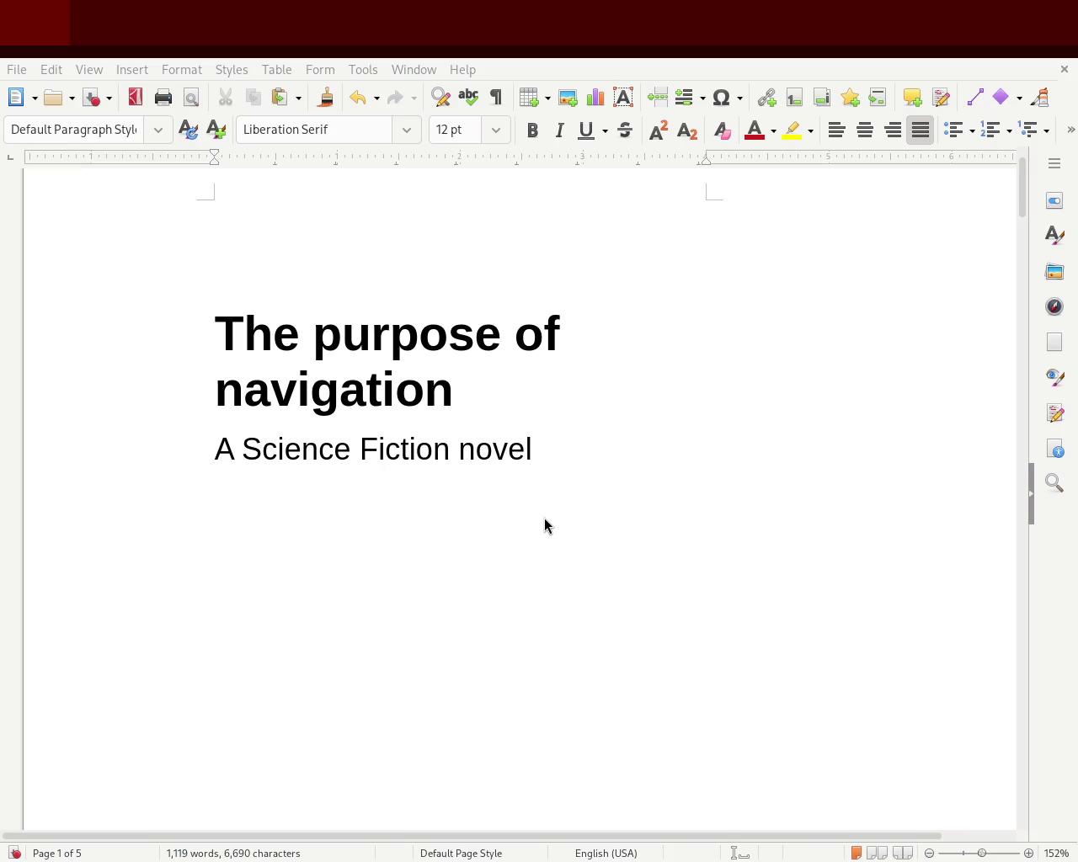
# Step: Save the manuscript with Ctrl+S
pyautogui.hotkey('ctrl', 's')
pyautogui.moveTo(1020, 168)
pyautogui.mouseDown()
pyautogui.moveTo(1011, 234)
pyautogui.moveTo(1008, 158)
pyautogui.moveTo(996, 205)
pyautogui.moveTo(994, 176)
pyautogui.moveTo(1022, 224)
pyautogui.moveTo(1018, 331)
pyautogui.mouseUp()
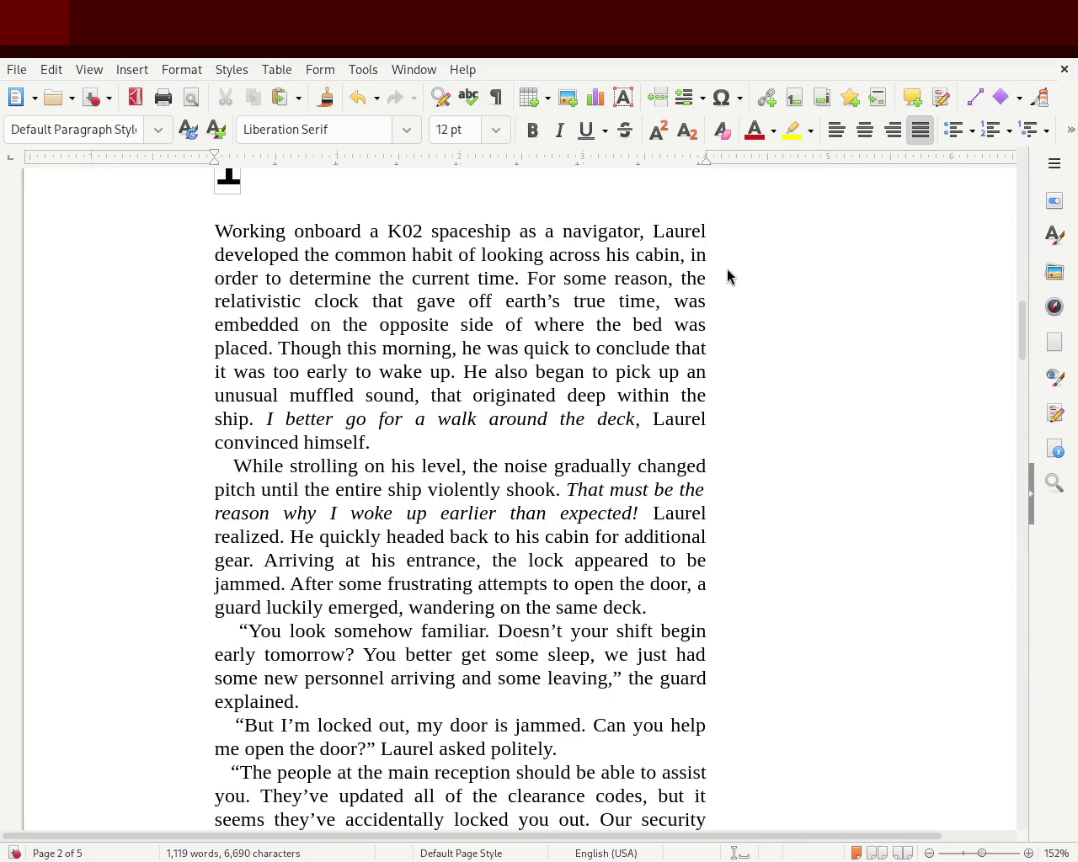
pyautogui.moveTo(1026, 324); pyautogui.dragTo(1020, 169)
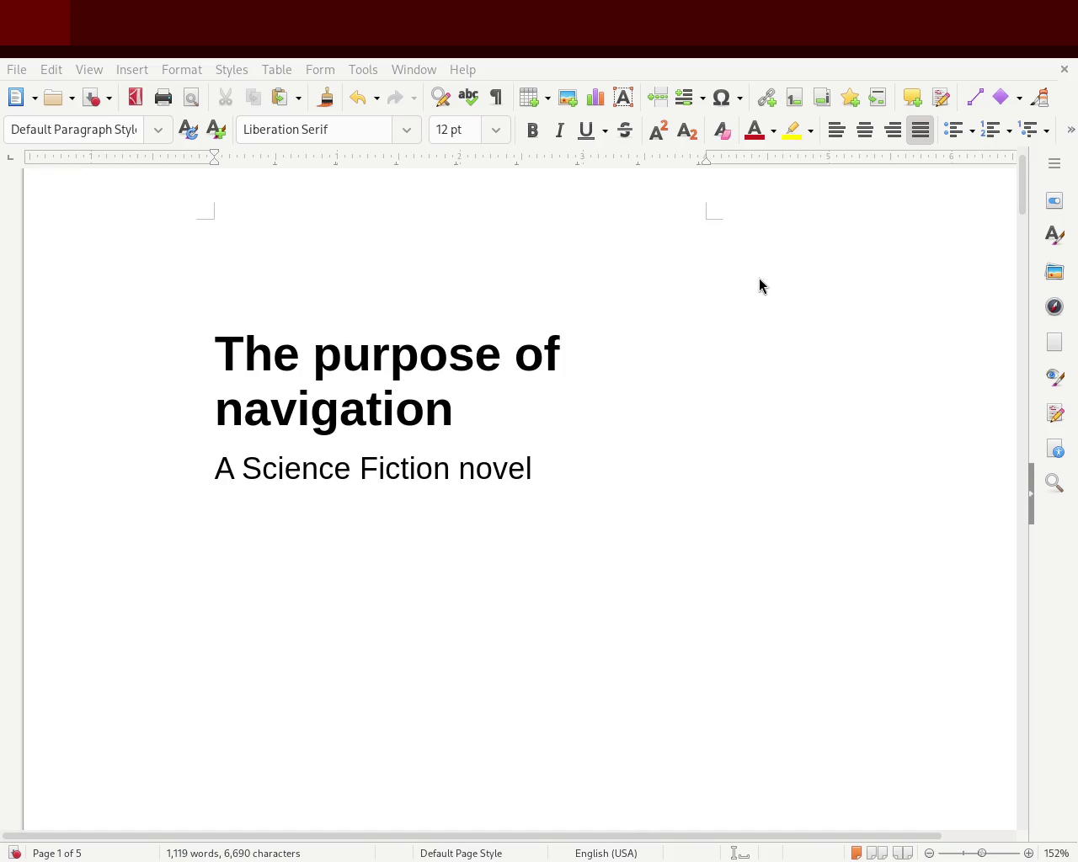
pyautogui.scroll(-1, 1022, 198)
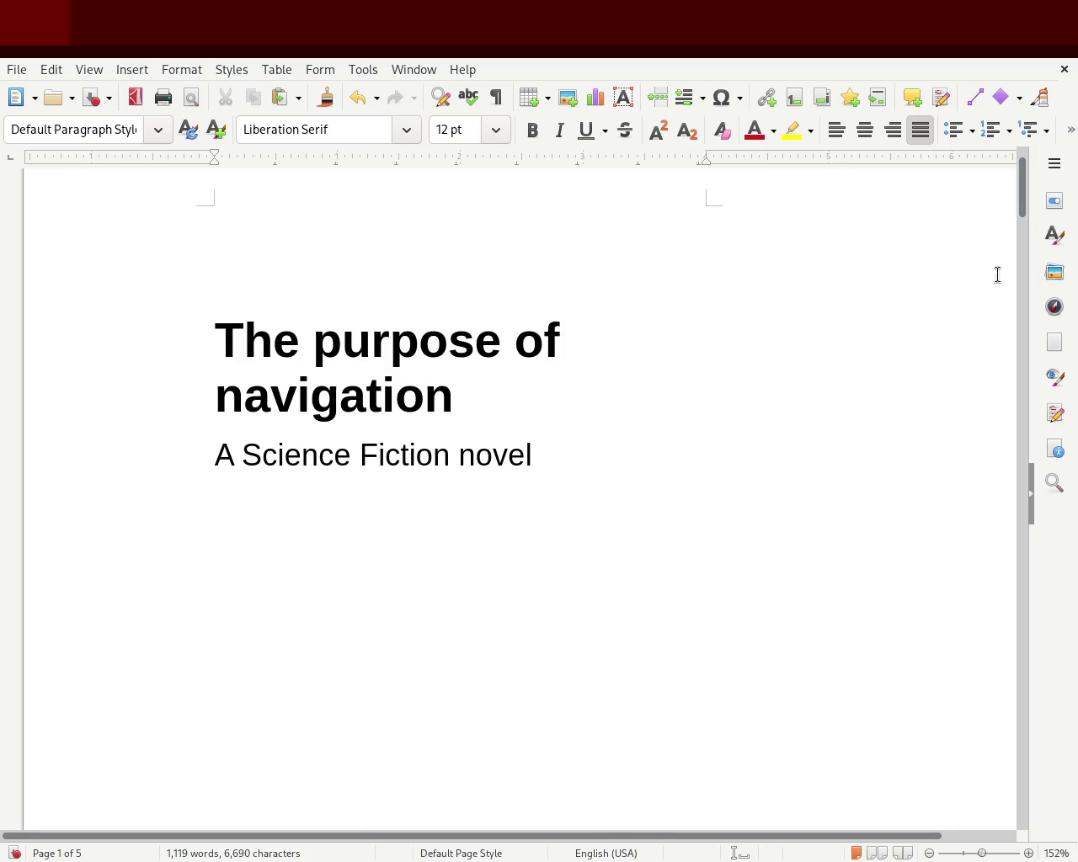
pyautogui.moveTo(1023, 197); pyautogui.dragTo(1026, 357)
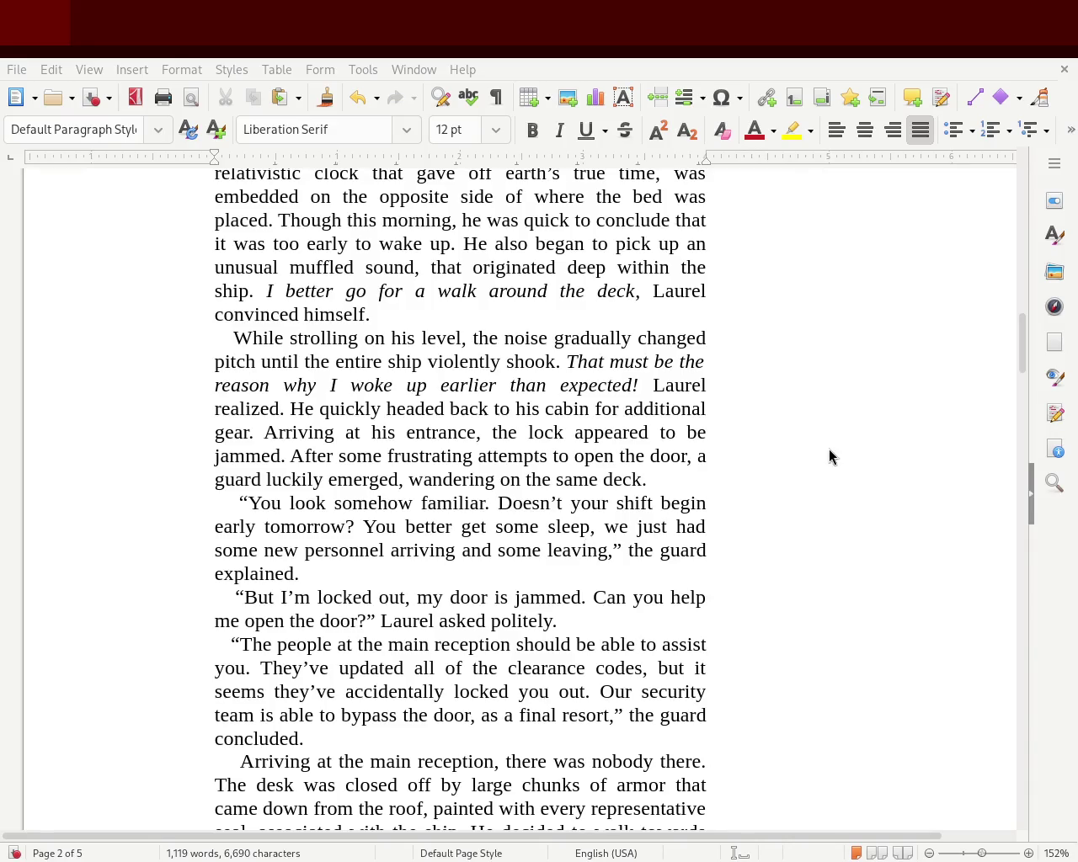
pyautogui.moveTo(1024, 334)
pyautogui.mouseDown()
pyautogui.moveTo(1022, 168)
pyautogui.moveTo(1022, 180)
pyautogui.mouseUp()
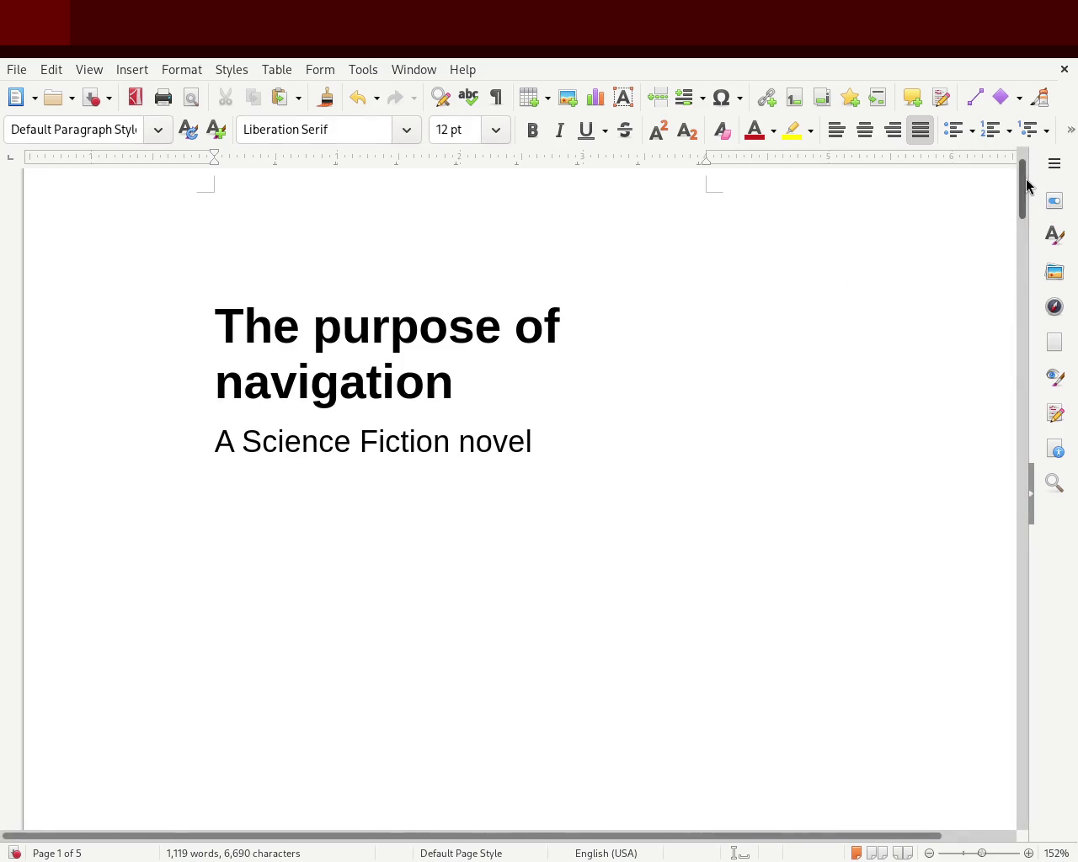
# Step: Scroll through pages 2 and 3 down to the centred italic verse 'Understanding made you slip.'
pyautogui.moveTo(1023, 187); pyautogui.dragTo(1011, 360)
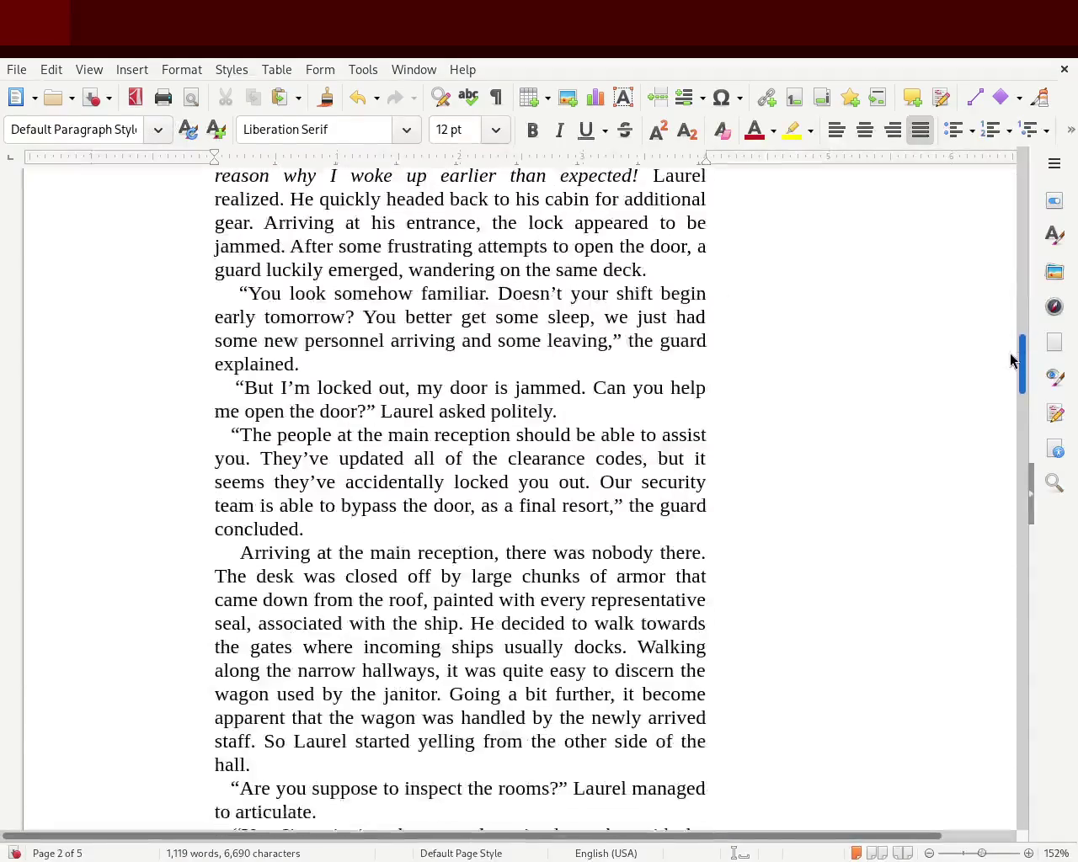
pyautogui.scroll(-3, 1011, 360)
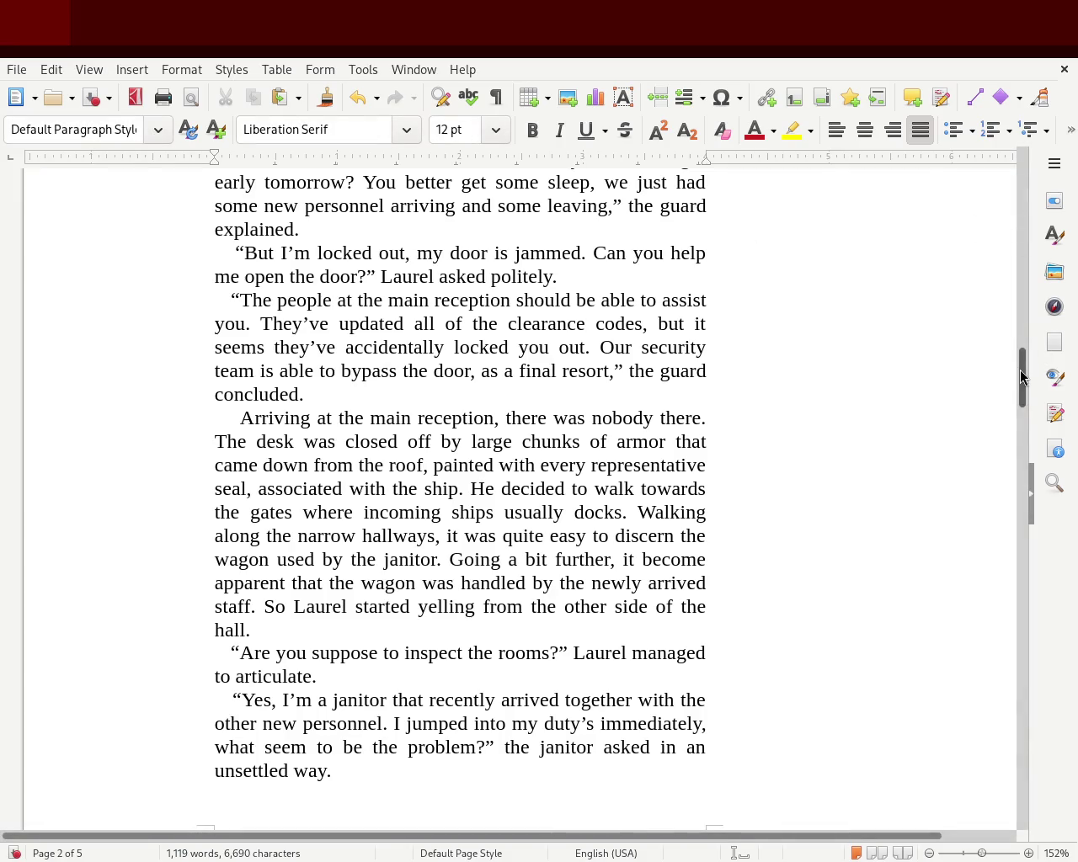
pyautogui.moveTo(1020, 378); pyautogui.dragTo(1021, 497)
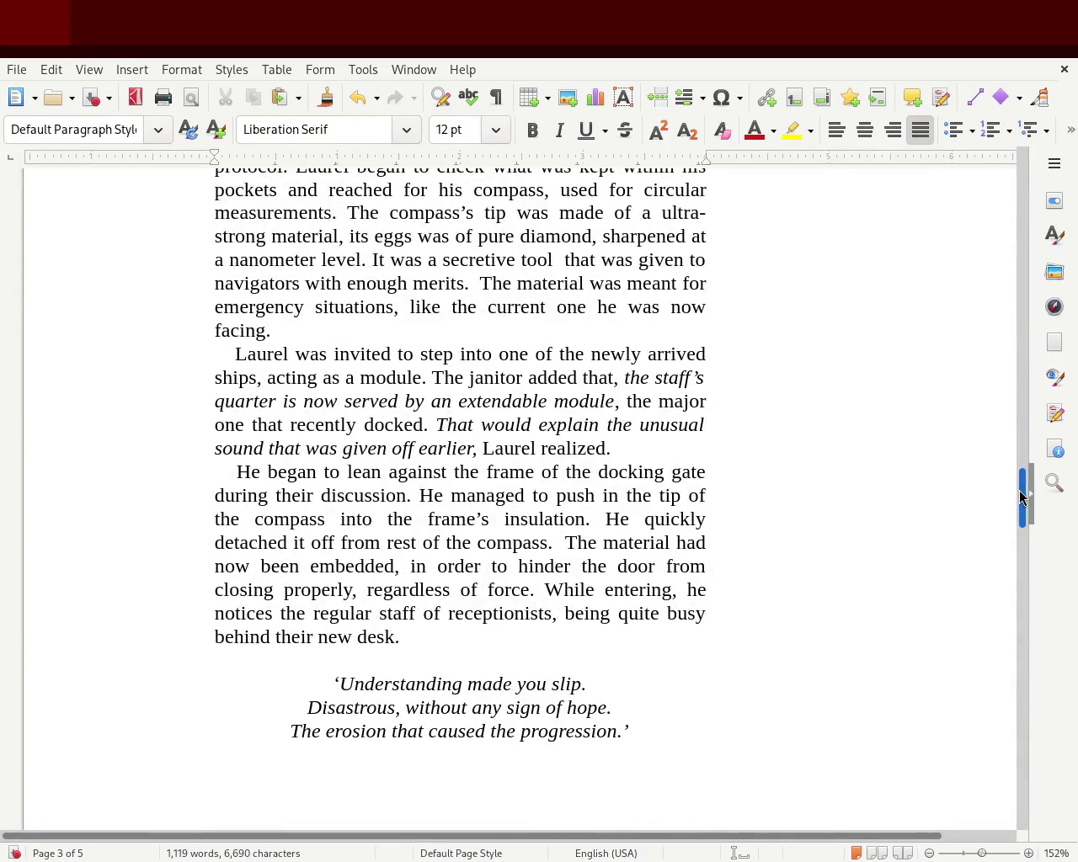
pyautogui.moveTo(1020, 496); pyautogui.dragTo(1021, 515)
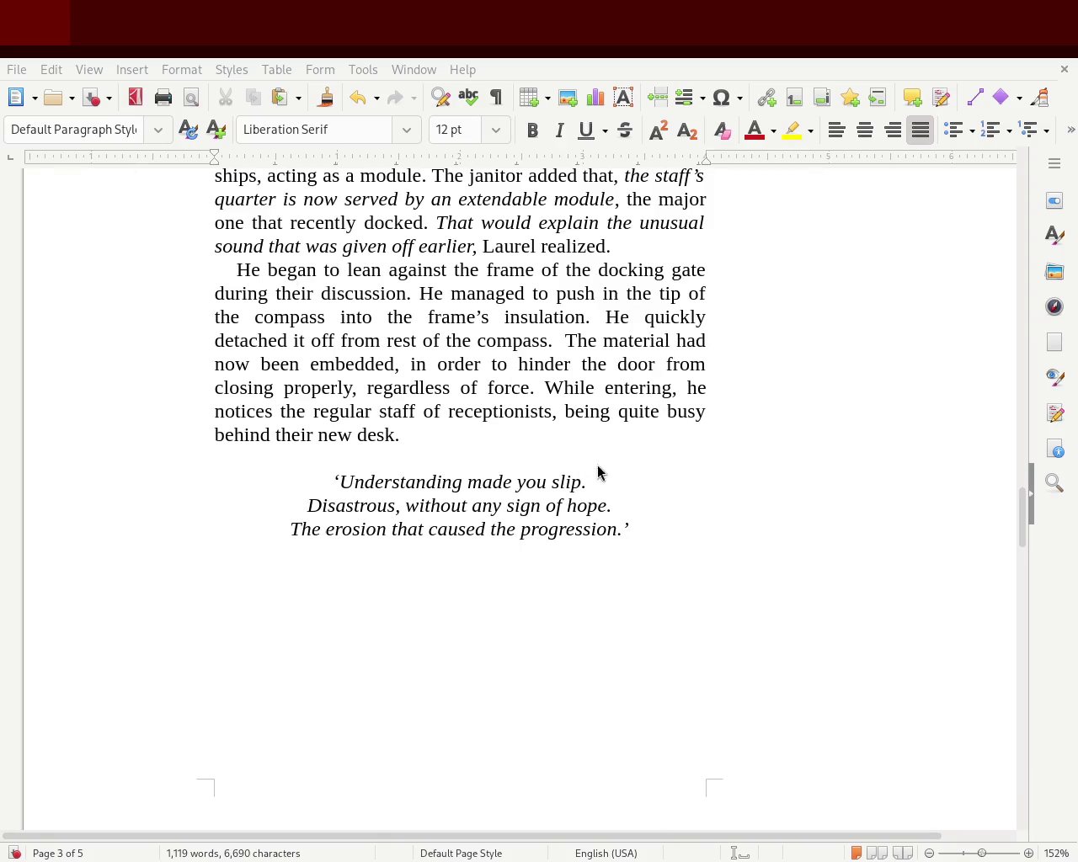
pyautogui.moveTo(1024, 511); pyautogui.dragTo(1027, 168)
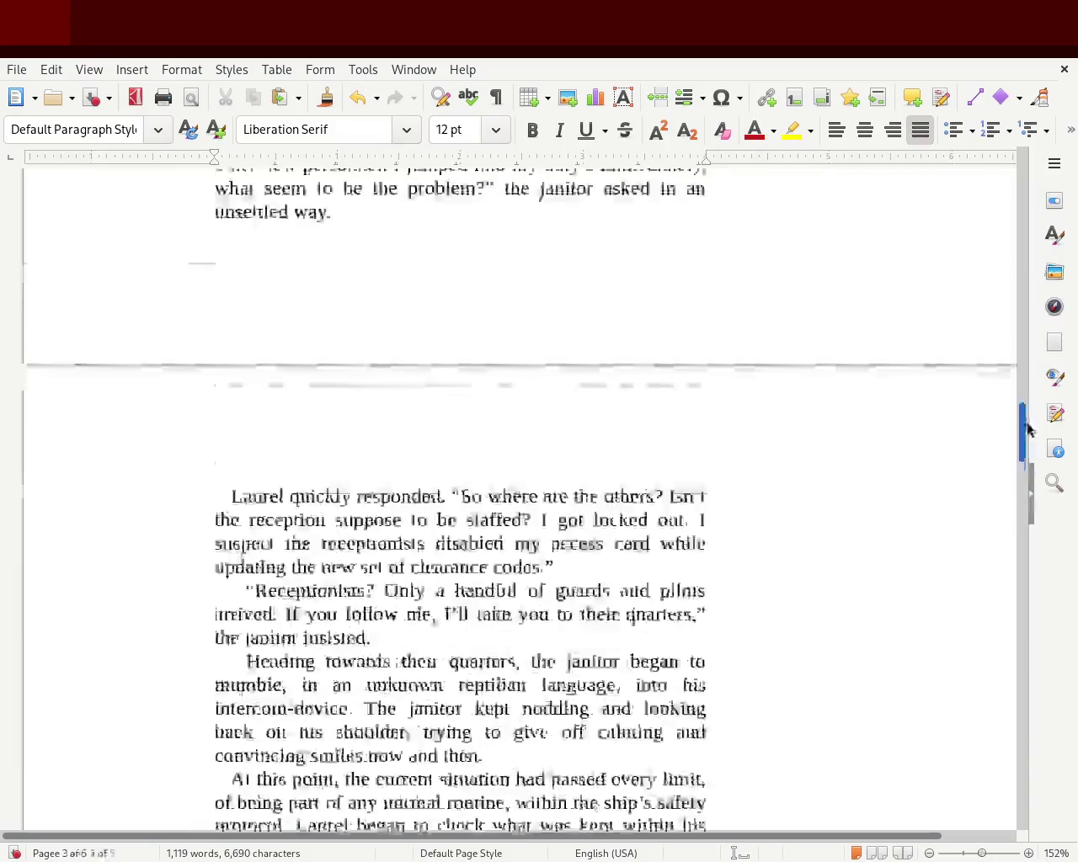
# Step: Review from the title page through chapter 1, selecting 'navigator', down to page 4's end
pyautogui.moveTo(338, 345); pyautogui.dragTo(548, 611)
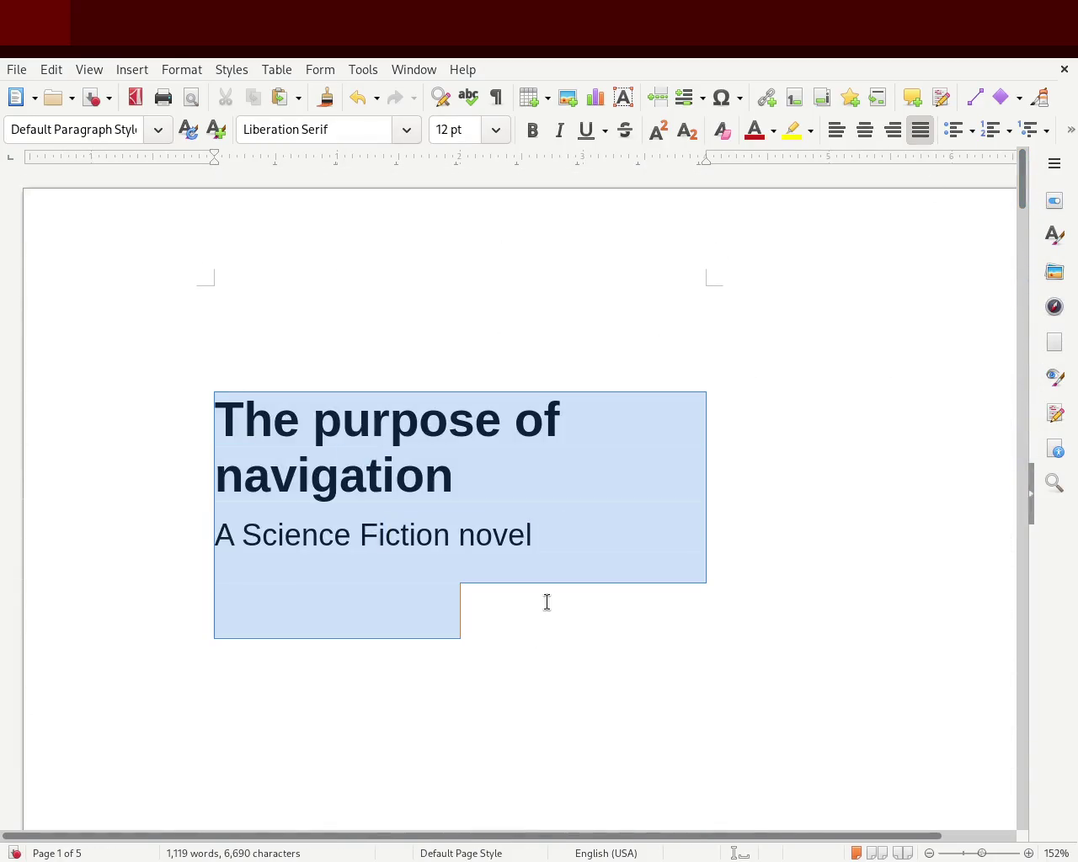
pyautogui.moveTo(1025, 187); pyautogui.dragTo(1025, 349)
pyautogui.doubleClick(583, 271)
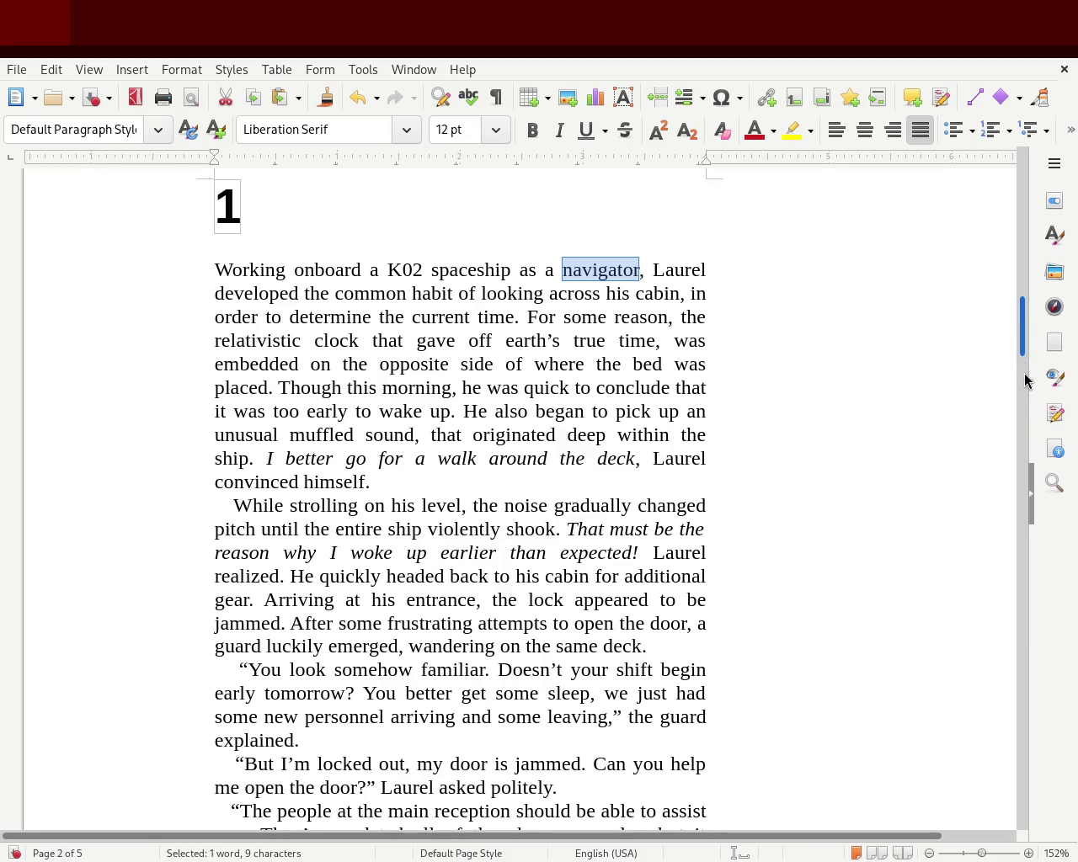
pyautogui.scroll(-1, 1024, 381)
pyautogui.moveTo(1022, 314)
pyautogui.mouseDown()
pyautogui.moveTo(1034, 710)
pyautogui.moveTo(1051, 645)
pyautogui.mouseUp()
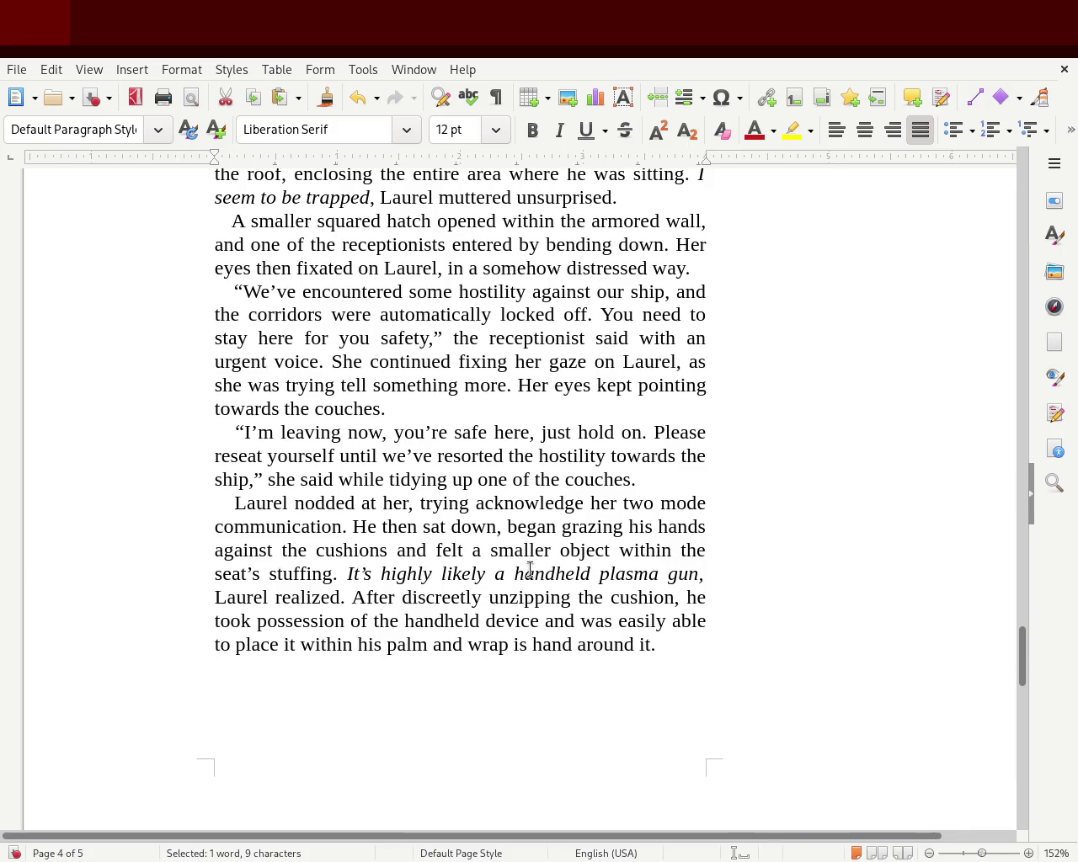
# Step: In the final paragraph, replace 'realized' with 'sensed' and remove 'was easily able to'
pyautogui.moveTo(347, 574)
pyautogui.mouseDown()
pyautogui.moveTo(626, 563)
pyautogui.moveTo(707, 573)
pyautogui.moveTo(331, 592)
pyautogui.mouseUp()
pyautogui.doubleClick(299, 597)
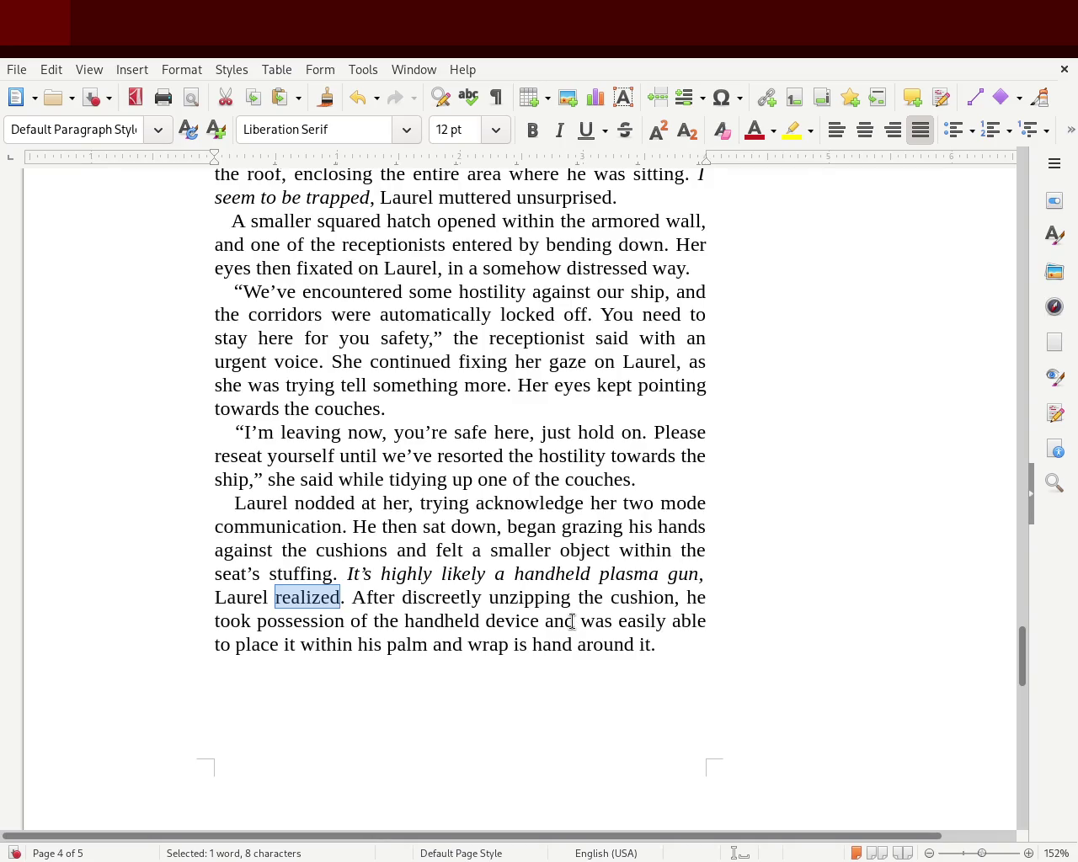
pyautogui.write('sensed')
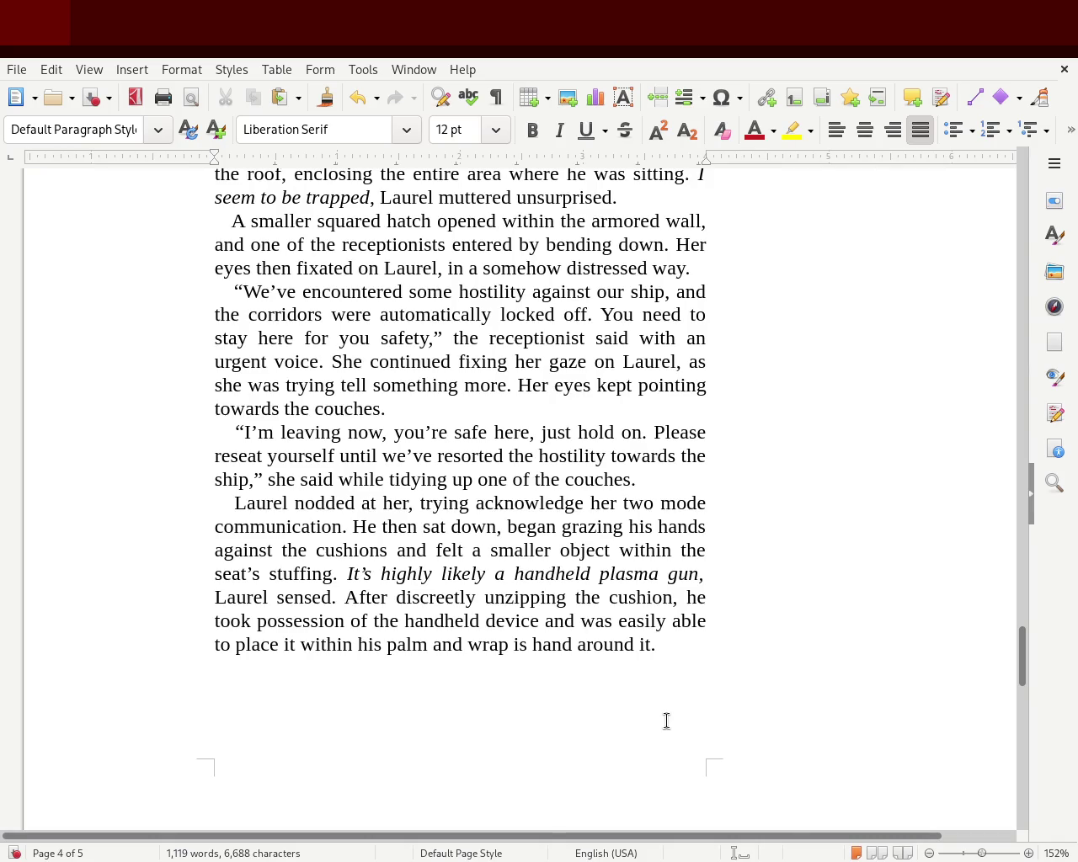
pyautogui.doubleClick(645, 620)
pyautogui.press('Left')
pyautogui.press('Left')
pyautogui.press('Left')
pyautogui.press('Left')
pyautogui.press('Delete')
pyautogui.press('Delete')
pyautogui.press('Delete')
pyautogui.press('Left')
pyautogui.press('Left')
pyautogui.press('Left')
pyautogui.press('Left')
pyautogui.press('Left')
pyautogui.press('Delete')
pyautogui.press('Delete')
pyautogui.press('Delete')
pyautogui.press('Delete')
pyautogui.press('Delete')
pyautogui.press('Delete')
pyautogui.press('Delete')
pyautogui.press('Delete')
pyautogui.press('Delete')
pyautogui.press('Right')
pyautogui.press('Right')
pyautogui.press('Right')
pyautogui.press('Right')
pyautogui.press('Right')
pyautogui.press('Right')
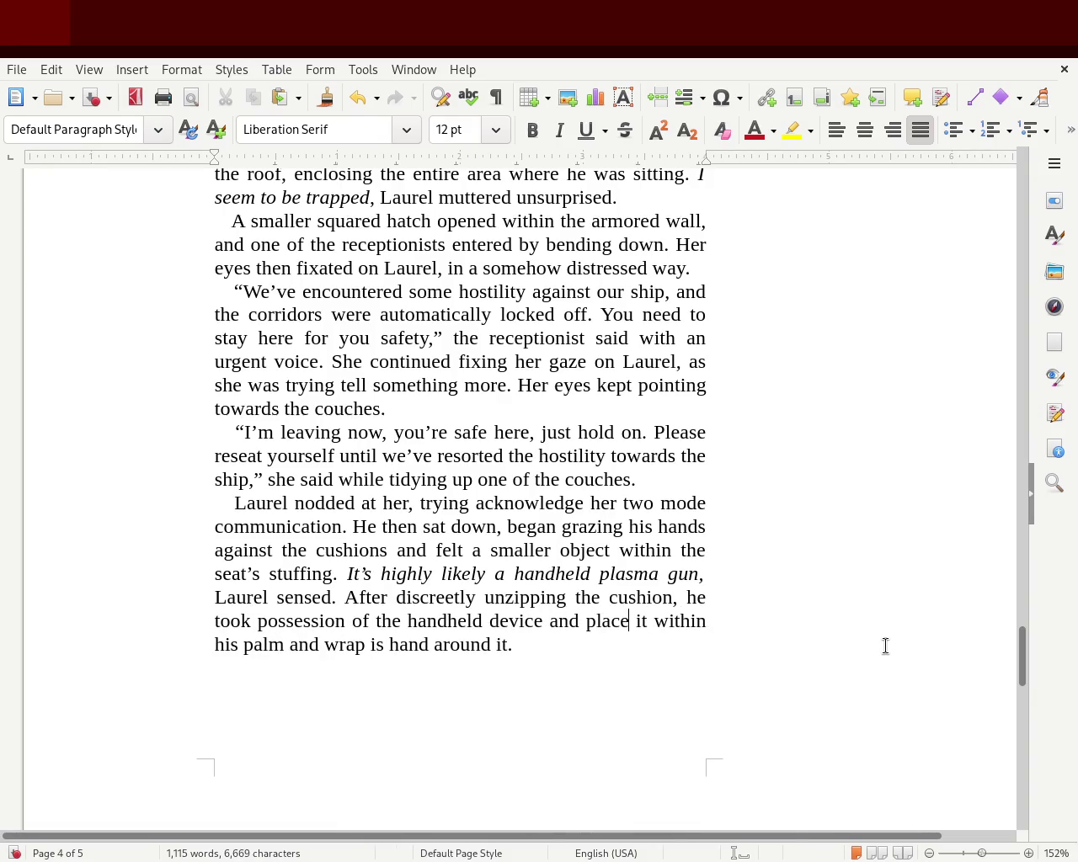
pyautogui.write('d')
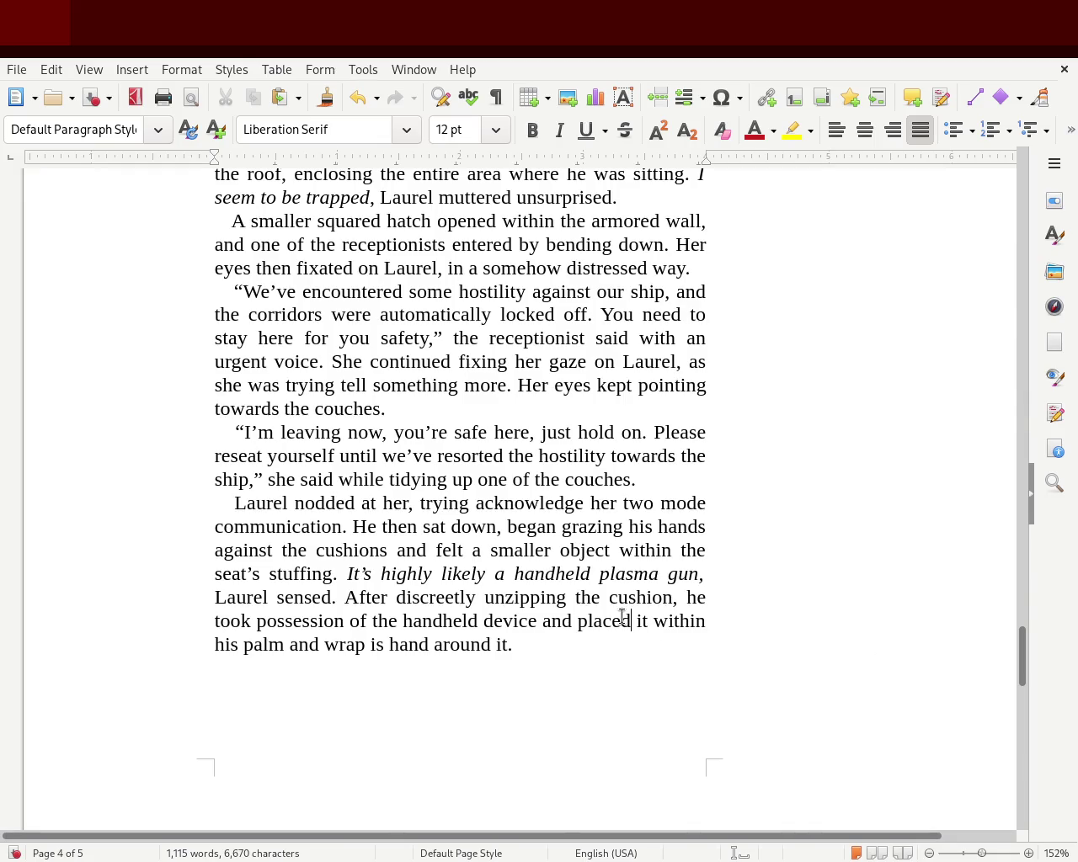
# Step: Change the text to 'device, placed', correct 'wrap' to 'wrapped', and save
pyautogui.doubleClick(563, 621)
pyautogui.press('BackSpace')
pyautogui.press('BackSpace')
pyautogui.write(',')
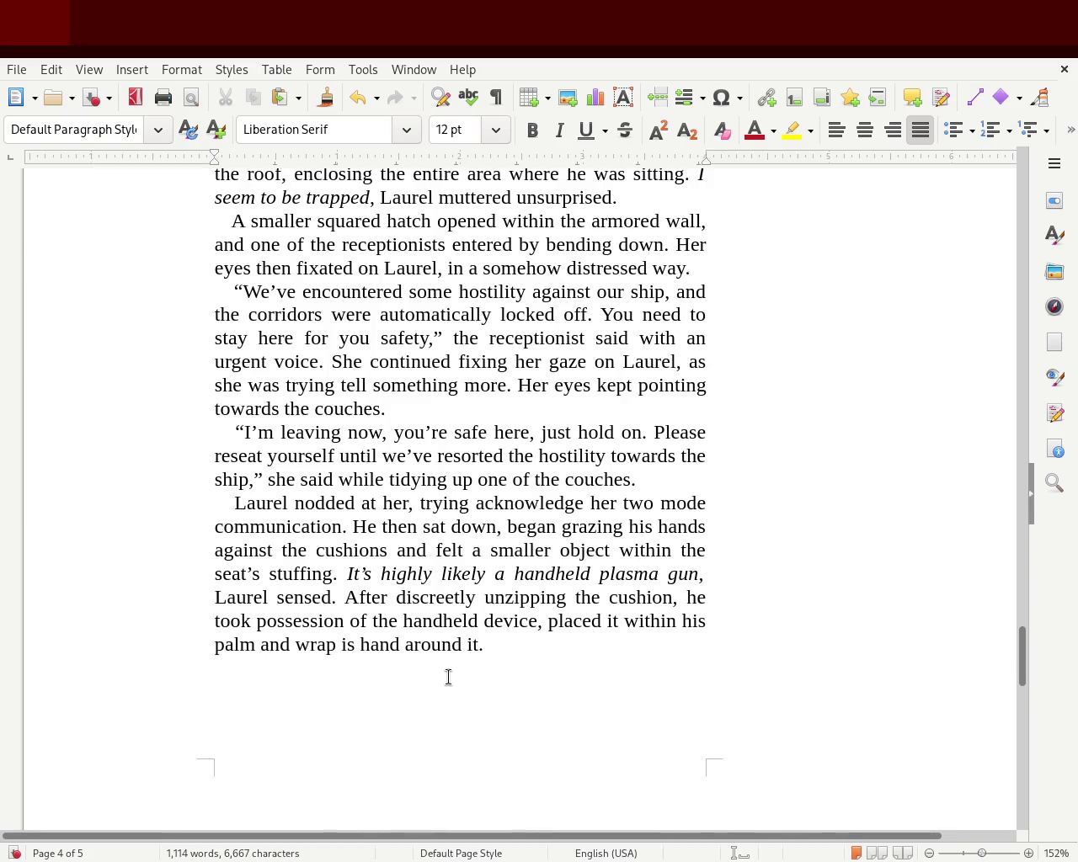
pyautogui.click(328, 661)
pyautogui.click(333, 644)
pyautogui.write('ed')
pyautogui.press('BackSpace')
pyautogui.press('BackSpace')
pyautogui.write('ped')
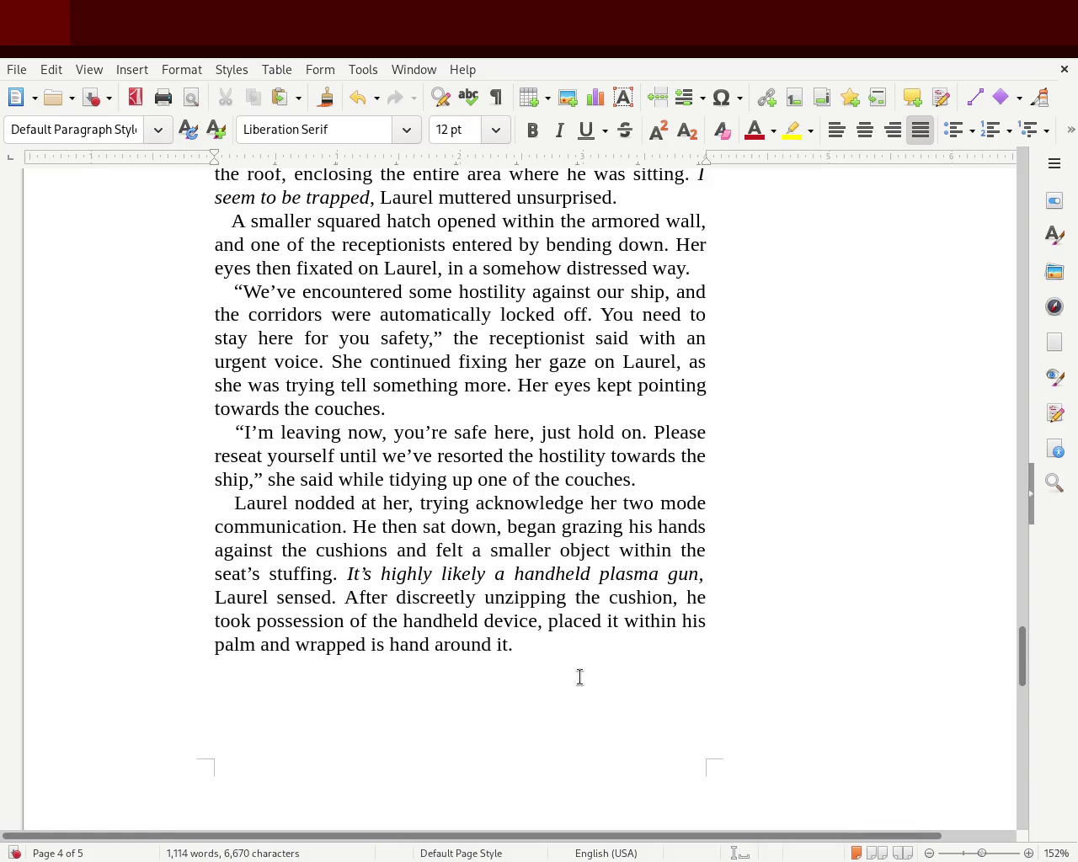
pyautogui.hotkey('ctrl', 's')
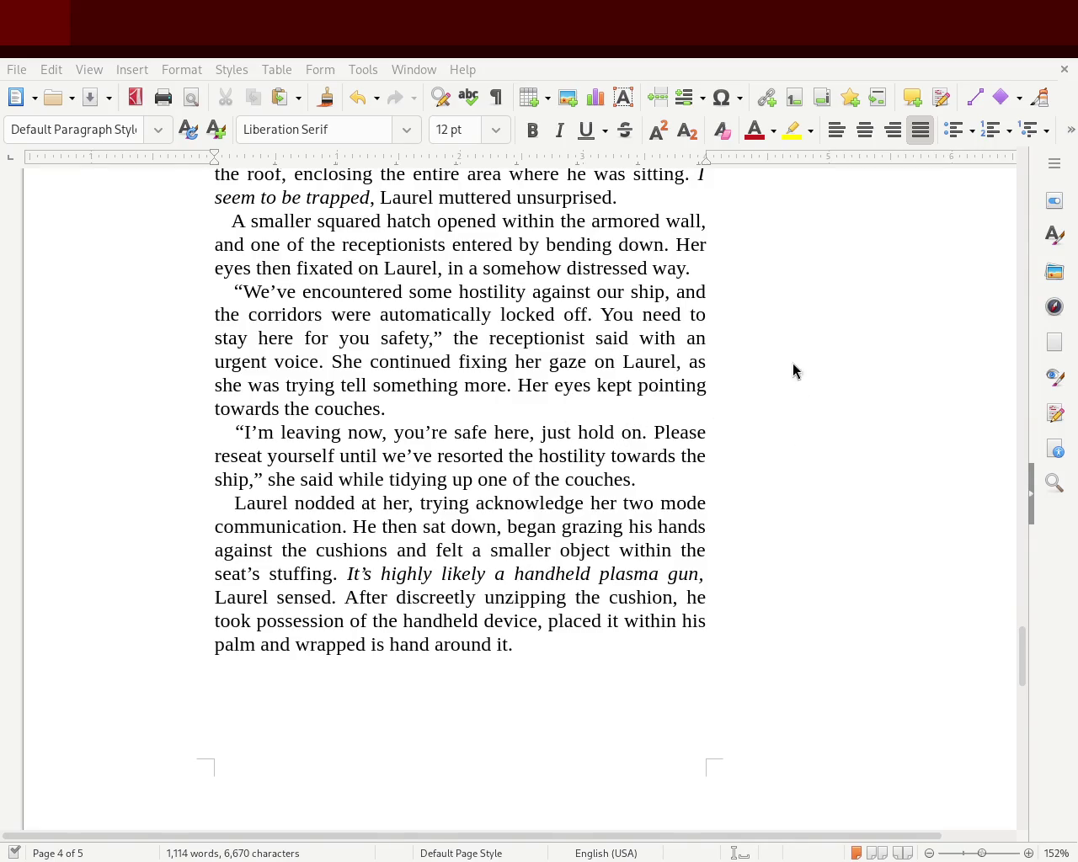
pyautogui.moveTo(1020, 673)
pyautogui.mouseDown()
pyautogui.moveTo(1032, 589)
pyautogui.moveTo(991, 296)
pyautogui.moveTo(997, 208)
pyautogui.moveTo(1013, 362)
pyautogui.moveTo(1018, 328)
pyautogui.mouseUp()
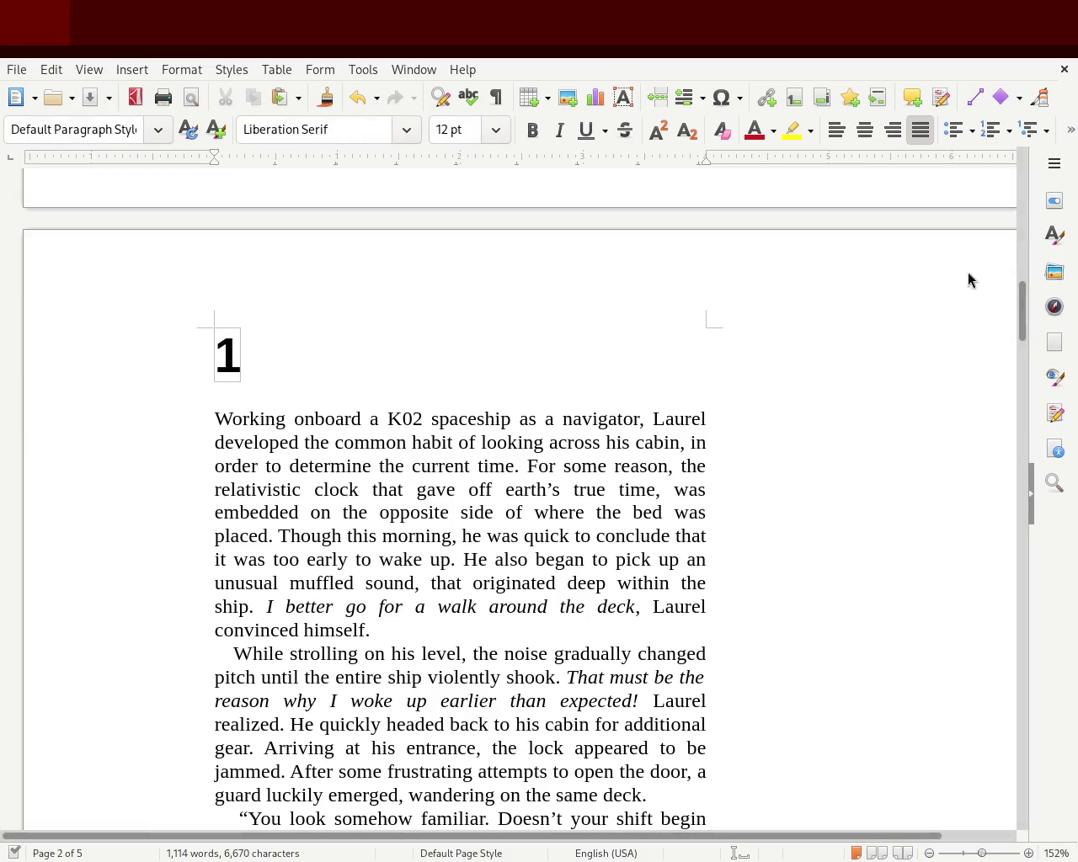
# Step: Review from the title page and chapter 1's opening paragraphs down to page 3's closing italic verse
pyautogui.moveTo(1023, 328); pyautogui.dragTo(1022, 344)
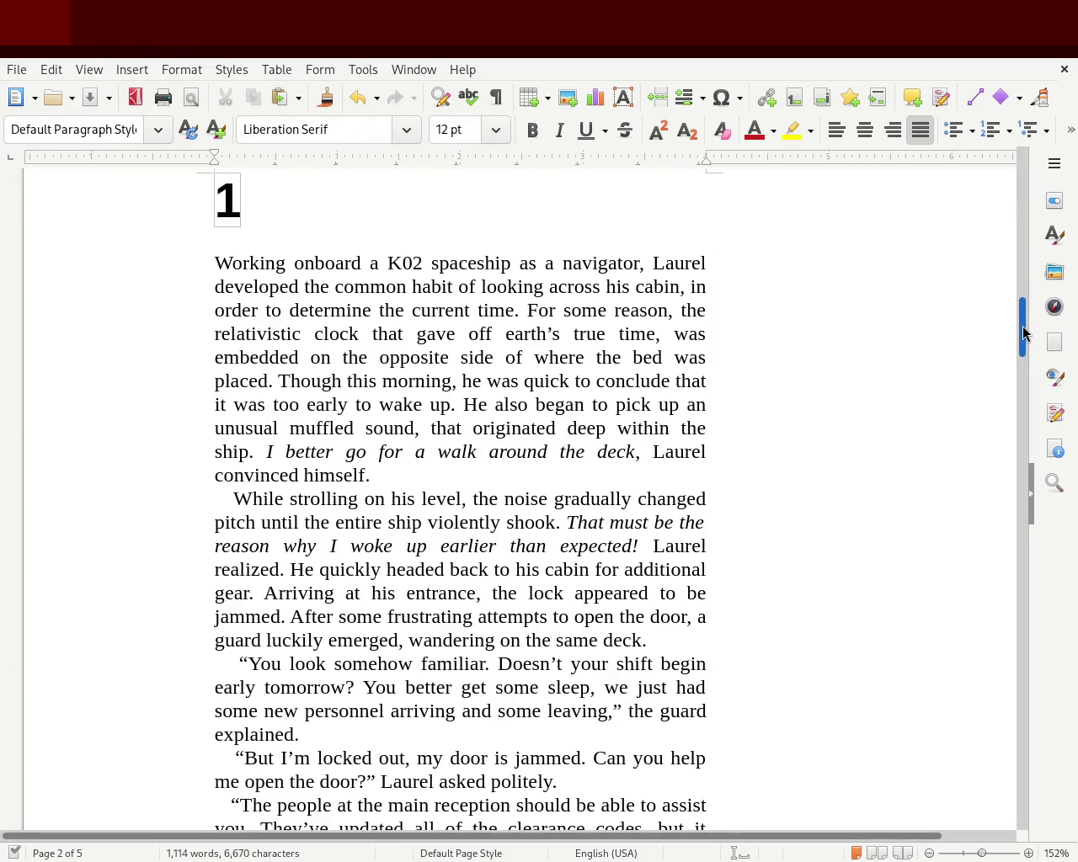
pyautogui.moveTo(182, 251); pyautogui.dragTo(456, 712)
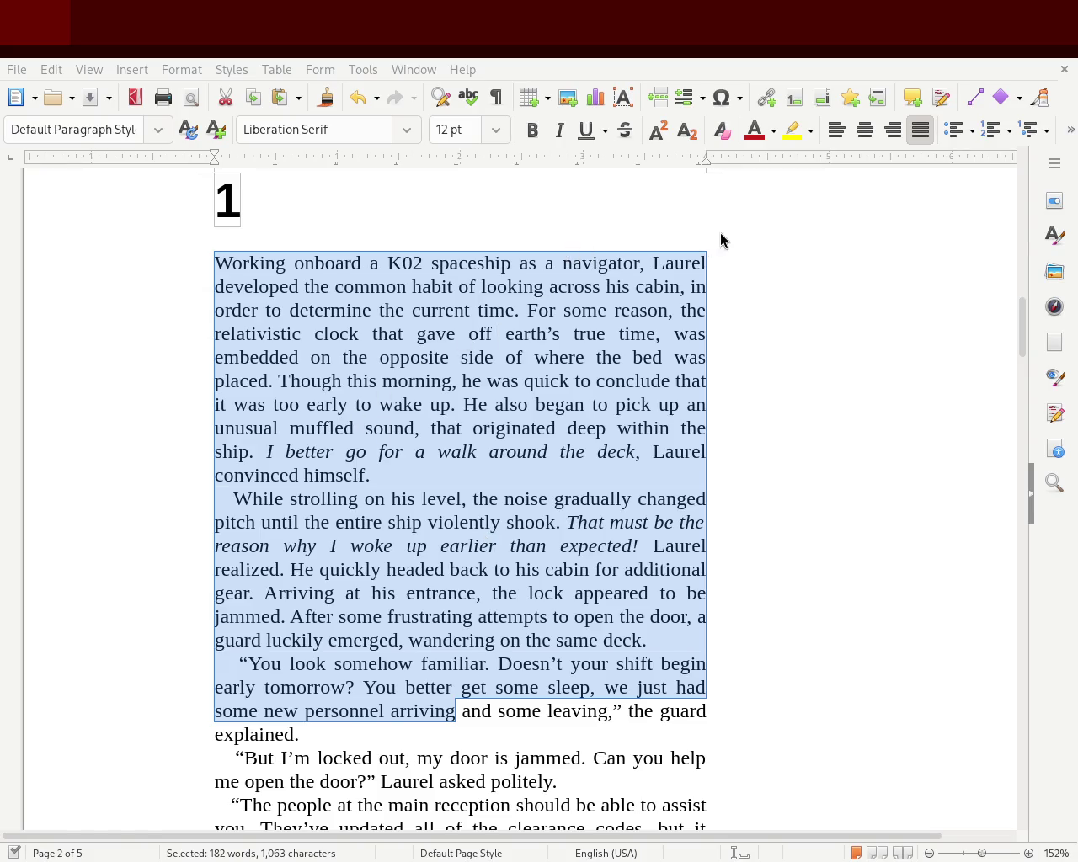
pyautogui.click(965, 312)
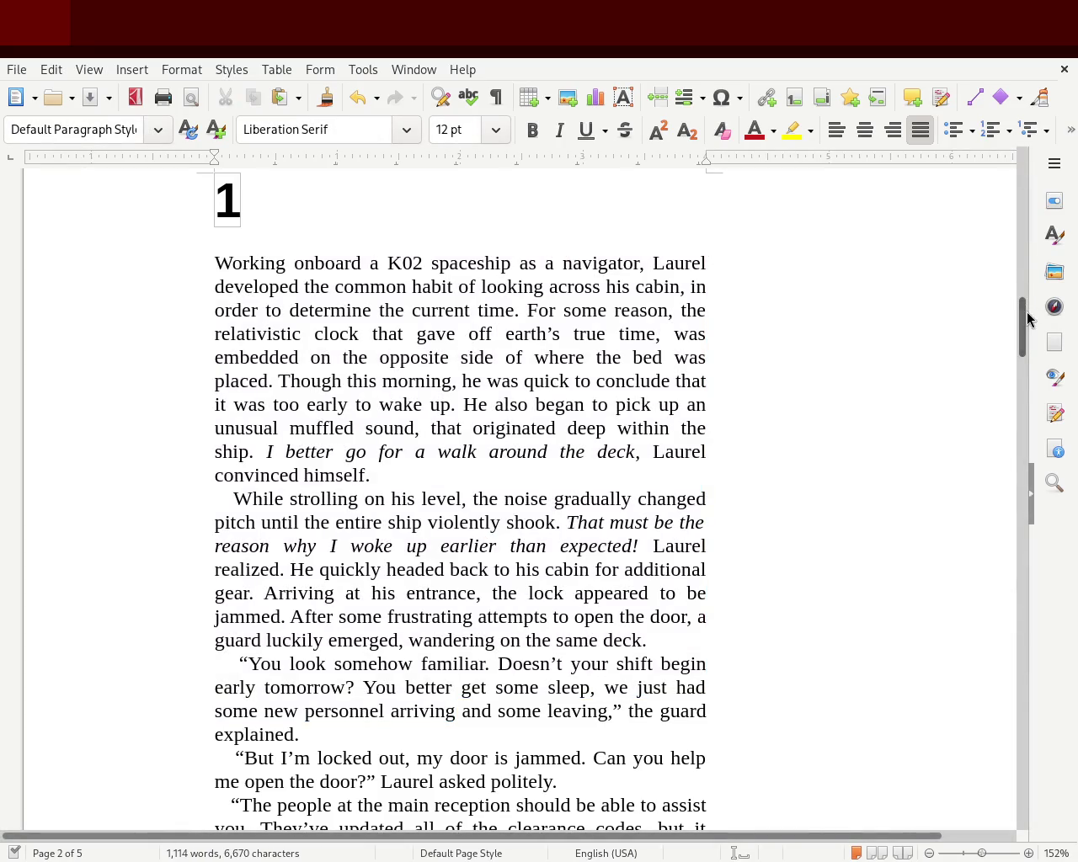
pyautogui.moveTo(1027, 319); pyautogui.dragTo(1004, 325)
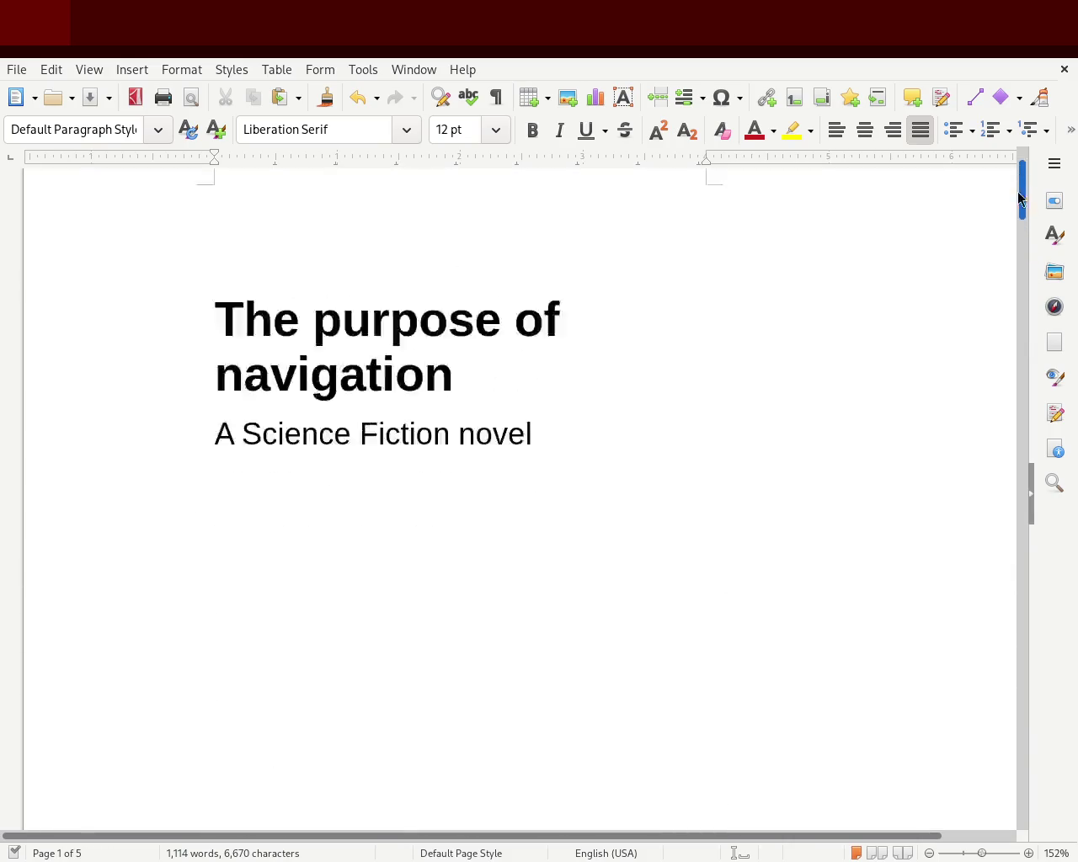
pyautogui.moveTo(1004, 325); pyautogui.dragTo(1010, 509)
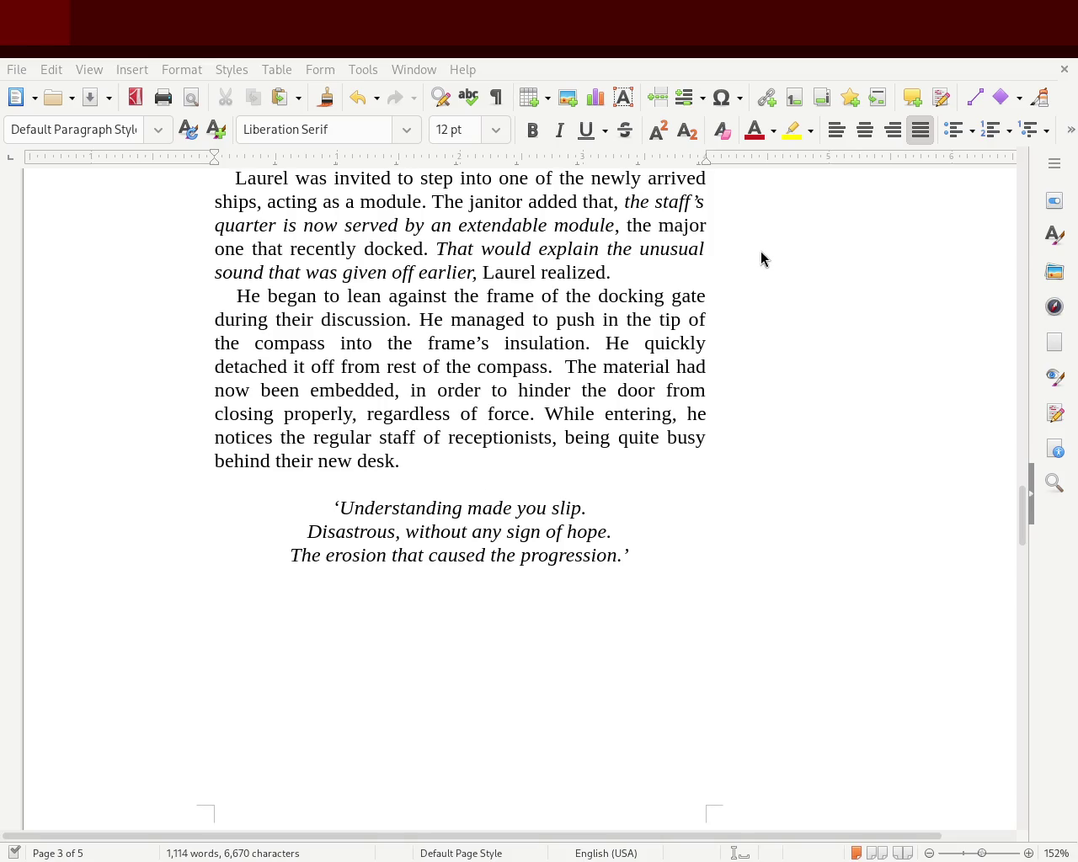
# Step: Scroll back and forth through pages 1–4, stopping at page 4's end above the page-5 poem
pyautogui.moveTo(1023, 512)
pyautogui.mouseDown()
pyautogui.moveTo(1008, 283)
pyautogui.moveTo(1000, 502)
pyautogui.mouseUp()
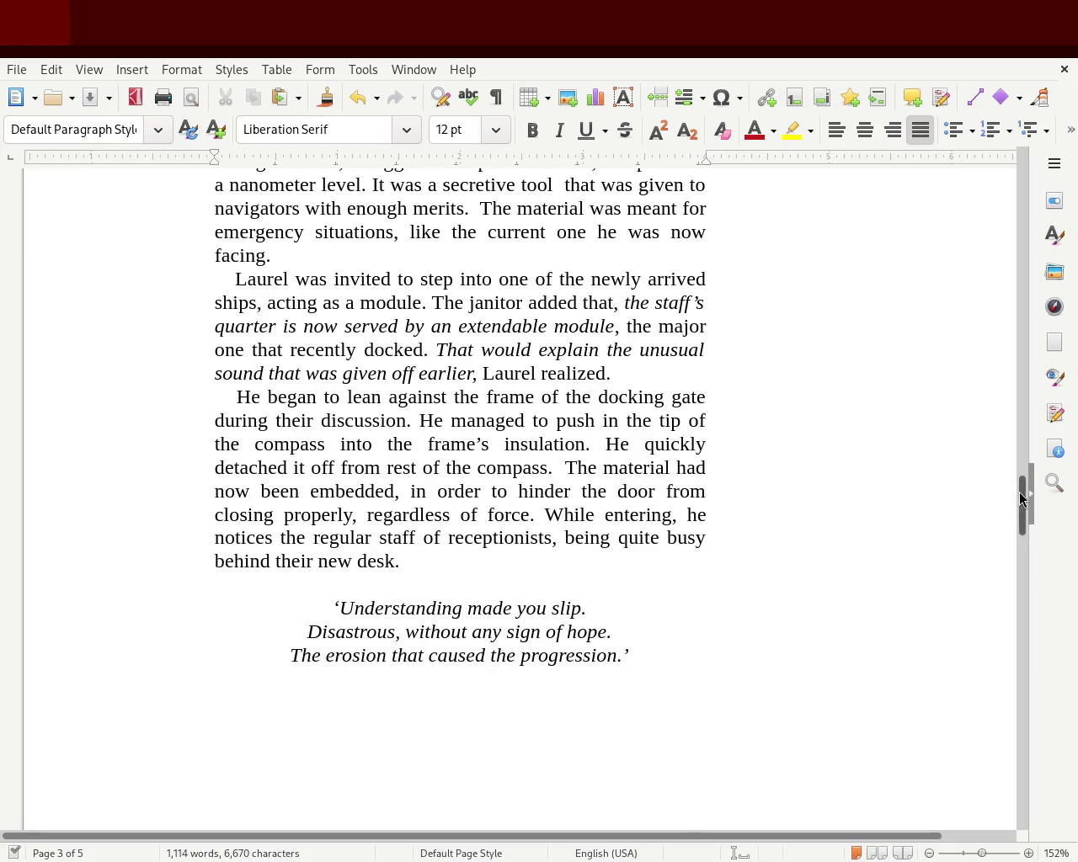
pyautogui.moveTo(1020, 499); pyautogui.dragTo(1003, 596)
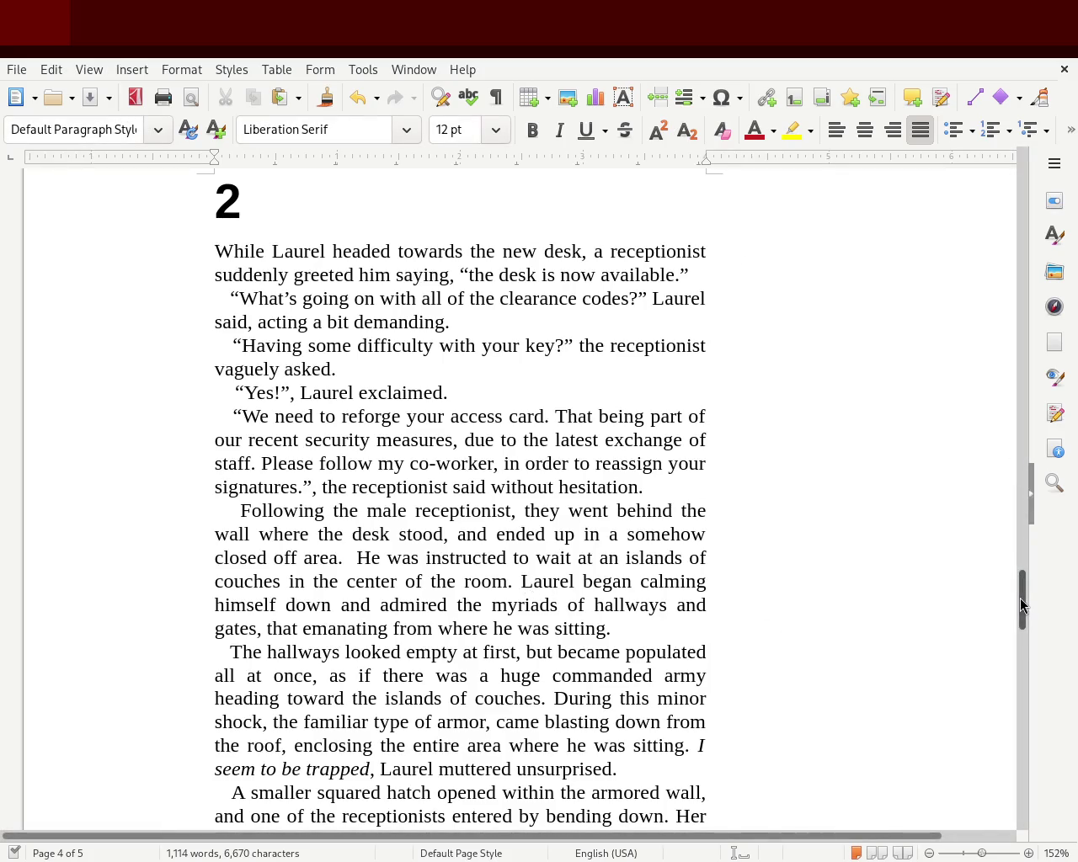
pyautogui.moveTo(1022, 595)
pyautogui.mouseDown()
pyautogui.moveTo(1016, 645)
pyautogui.moveTo(965, 379)
pyautogui.moveTo(996, 169)
pyautogui.moveTo(1030, 394)
pyautogui.mouseUp()
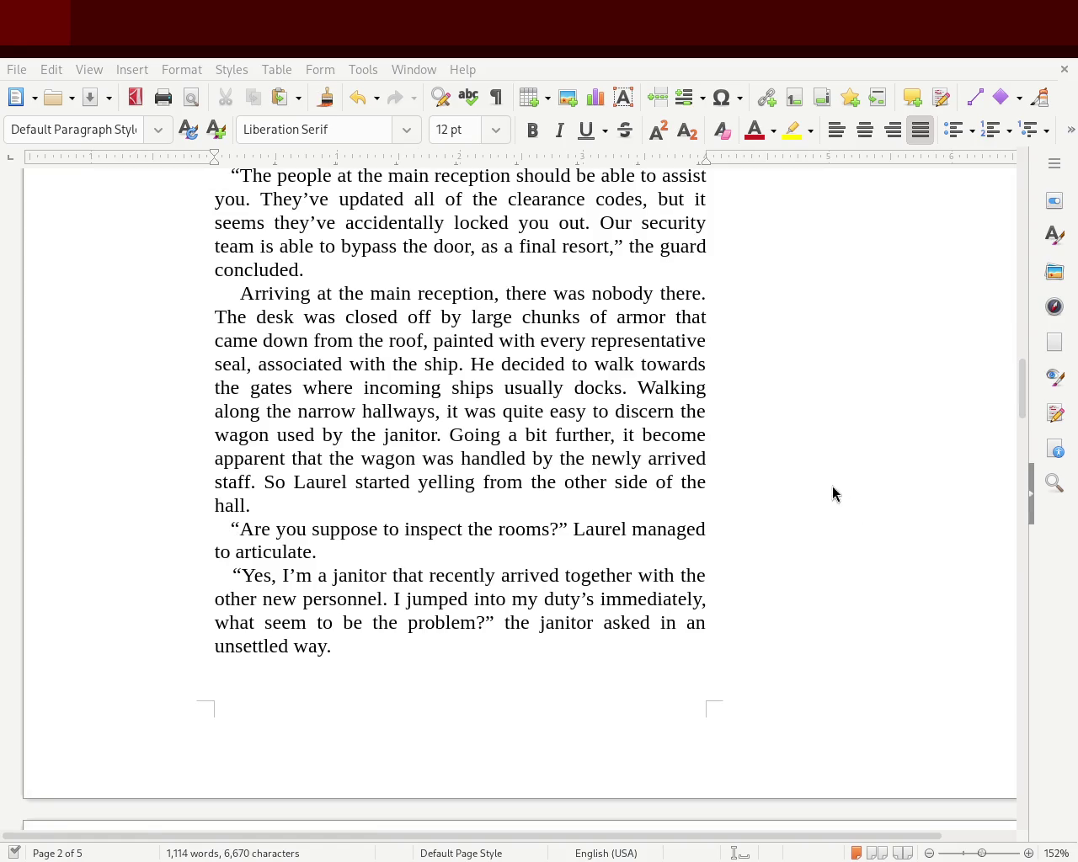
pyautogui.moveTo(1024, 401); pyautogui.dragTo(1022, 333)
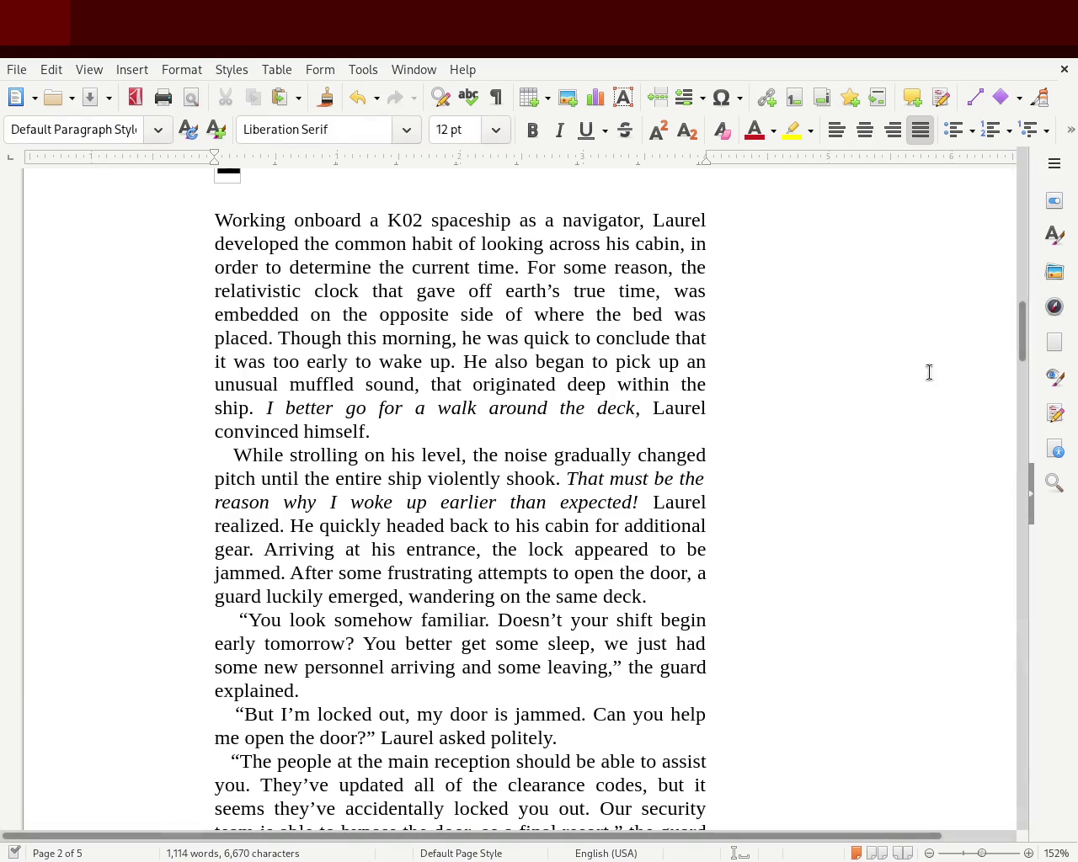
pyautogui.moveTo(1022, 330)
pyautogui.mouseDown()
pyautogui.moveTo(1010, 209)
pyautogui.moveTo(971, 621)
pyautogui.mouseUp()
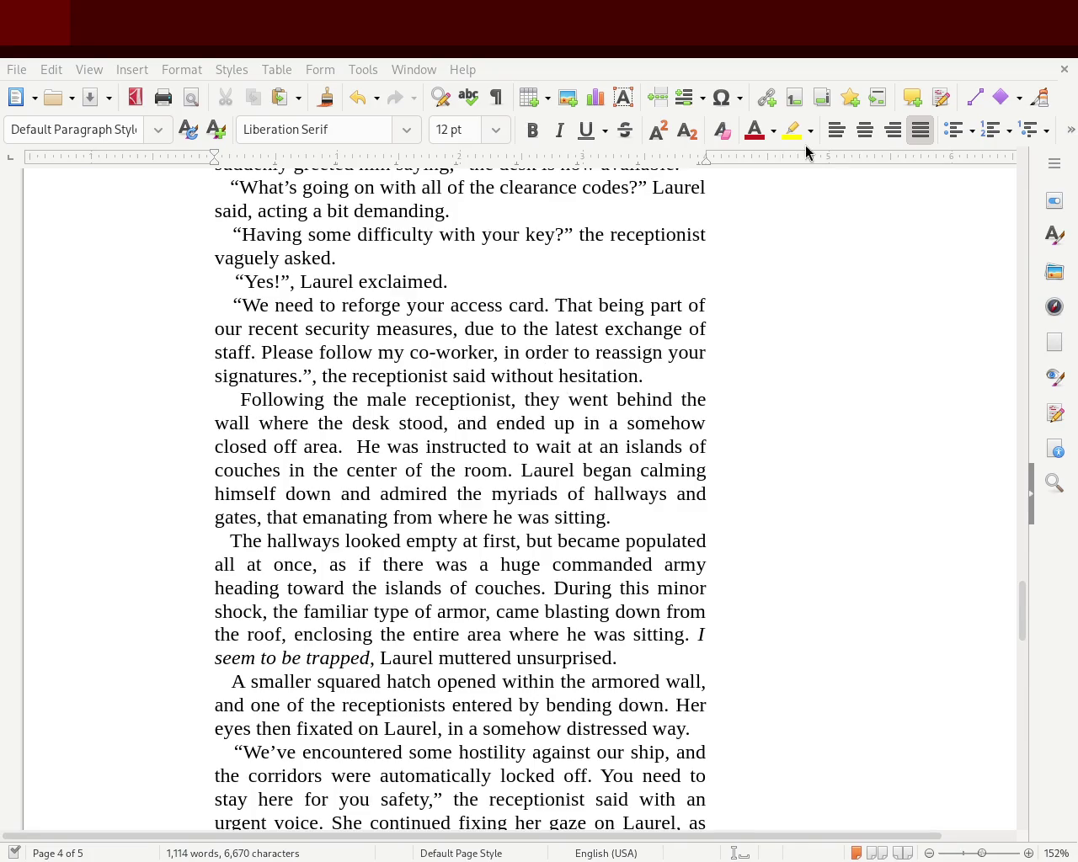
pyautogui.moveTo(1017, 621)
pyautogui.mouseDown()
pyautogui.moveTo(1017, 276)
pyautogui.moveTo(1003, 340)
pyautogui.mouseUp()
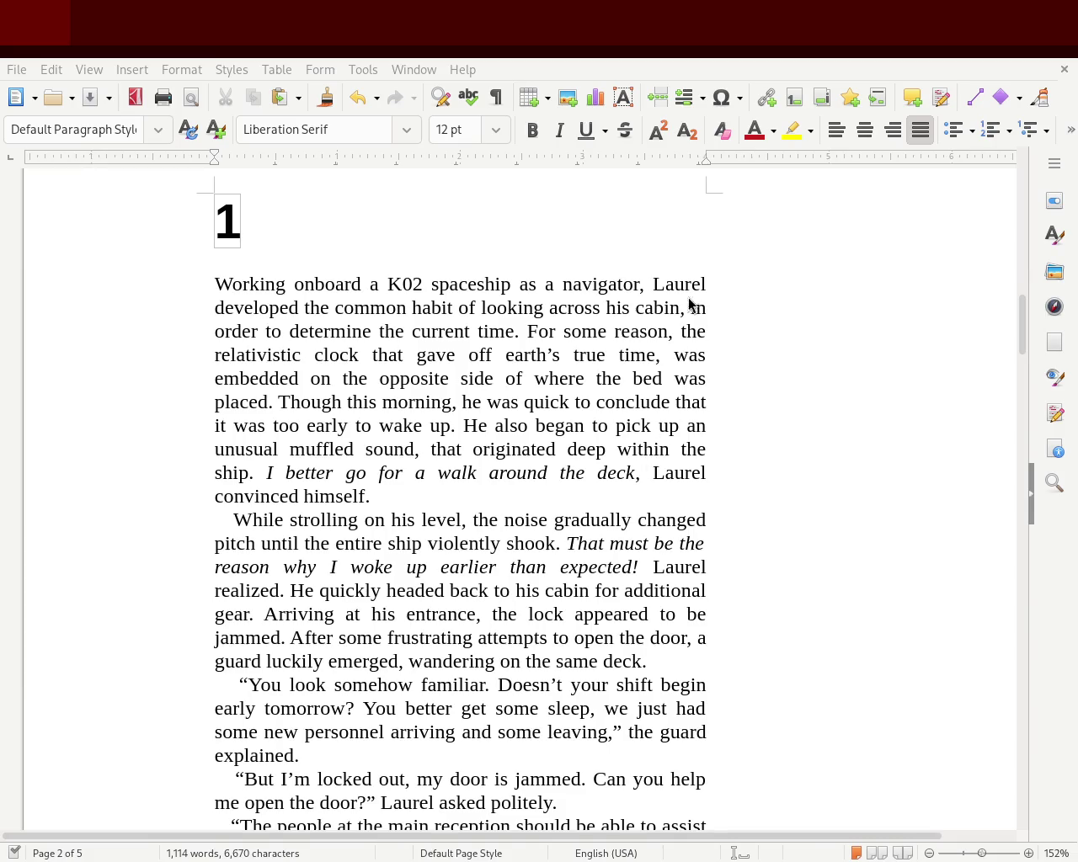
pyautogui.scroll(10, 1024, 337)
pyautogui.scroll(-10, 1028, 340)
pyautogui.moveTo(1029, 341); pyautogui.dragTo(1008, 630)
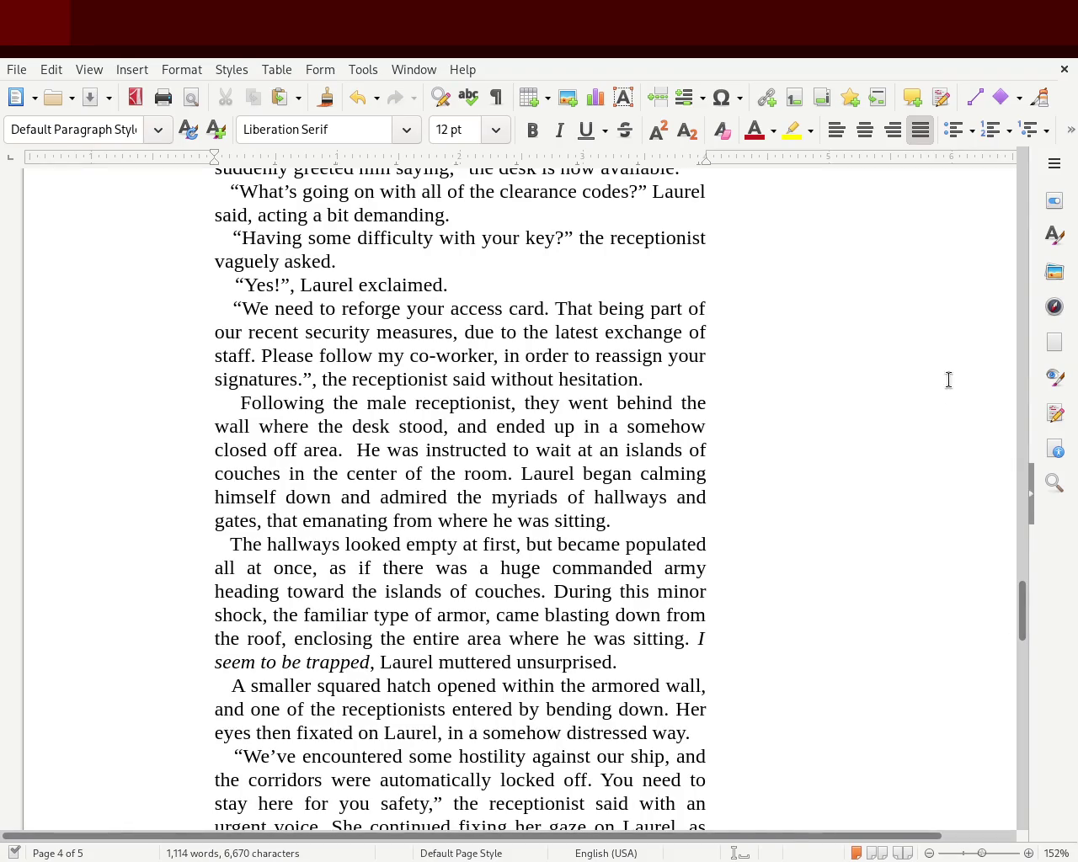
pyautogui.moveTo(1023, 614)
pyautogui.mouseDown()
pyautogui.moveTo(1024, 722)
pyautogui.moveTo(1034, 675)
pyautogui.moveTo(1036, 693)
pyautogui.moveTo(1030, 505)
pyautogui.moveTo(1026, 680)
pyautogui.mouseUp()
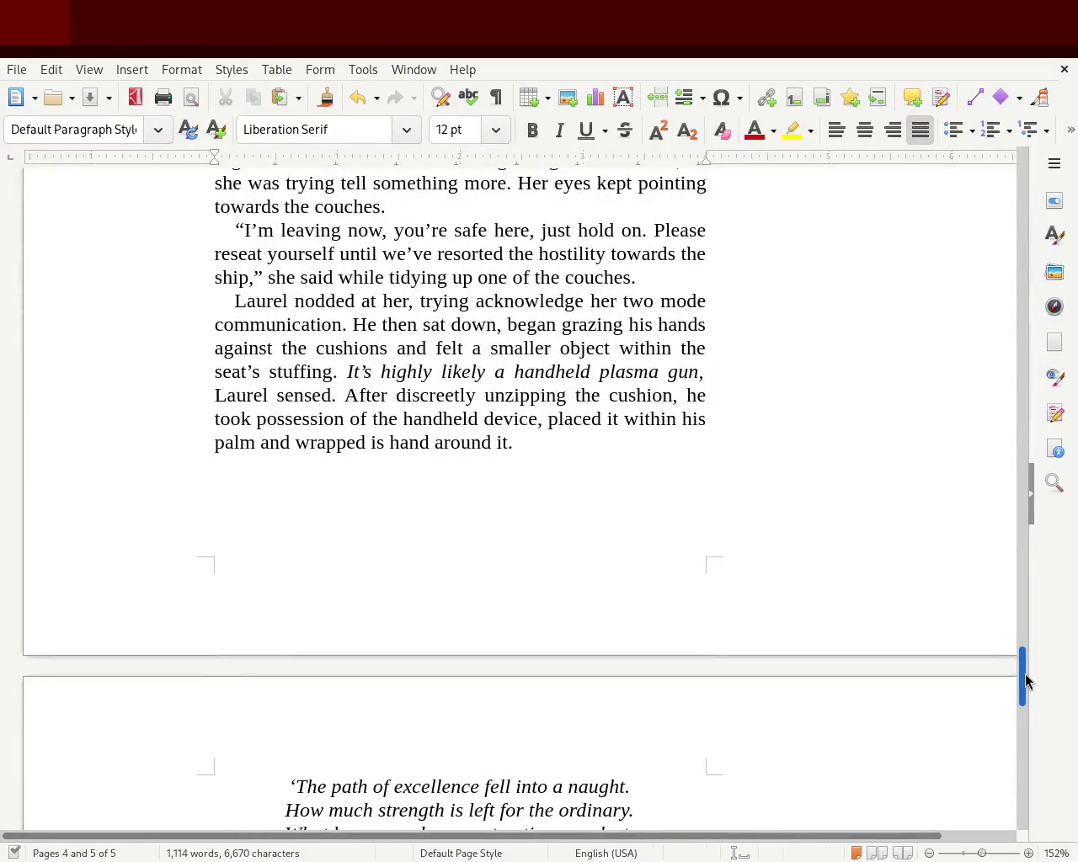
# Step: Save the revised manuscript with Ctrl+S
pyautogui.hotkey('ctrl', 's')
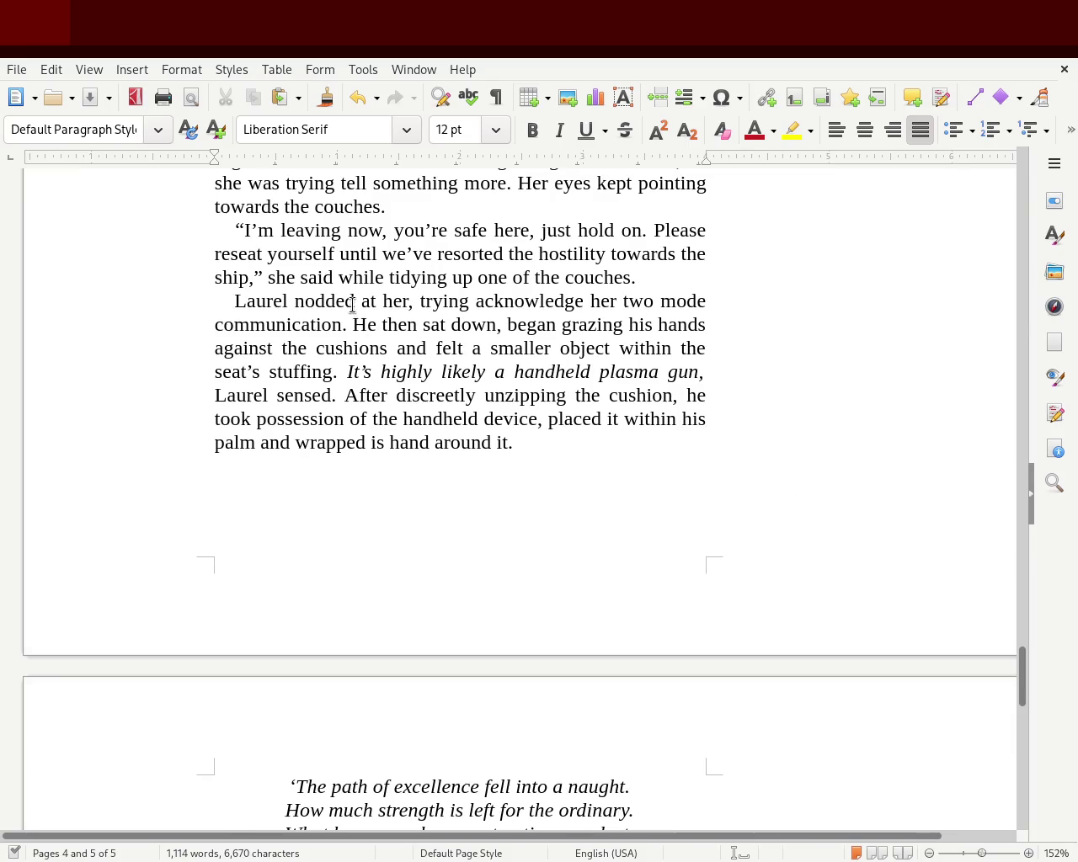
# Step: Delete 'at her' after 'nodded', undo to restore it, then scroll back up to page 1
pyautogui.moveTo(355, 304); pyautogui.dragTo(410, 306)
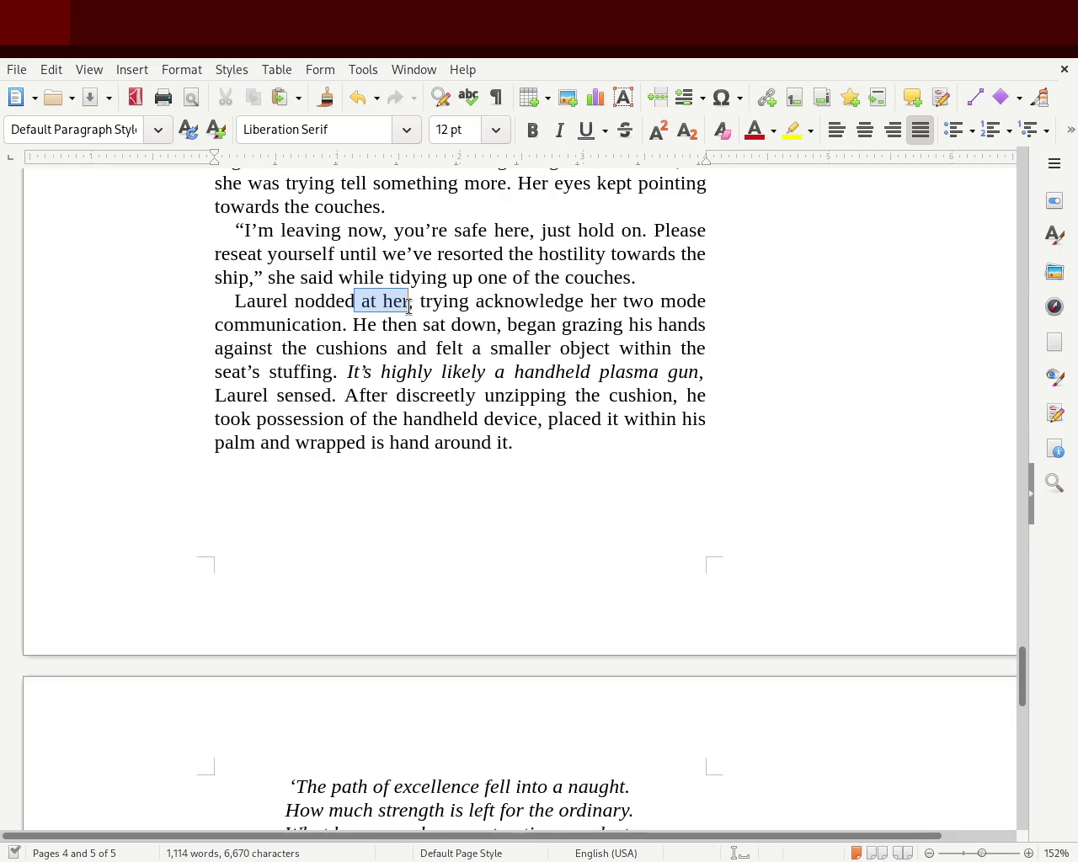
pyautogui.press('Delete')
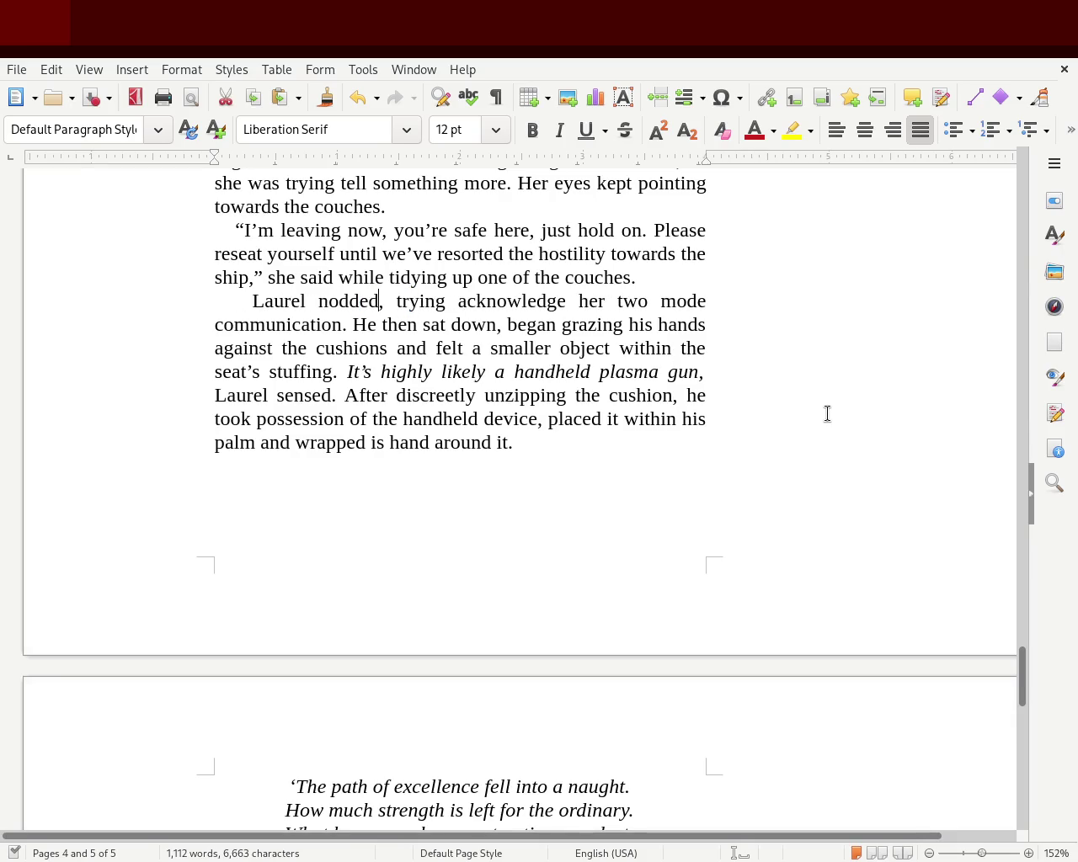
pyautogui.hotkey('ctrl', 'z')
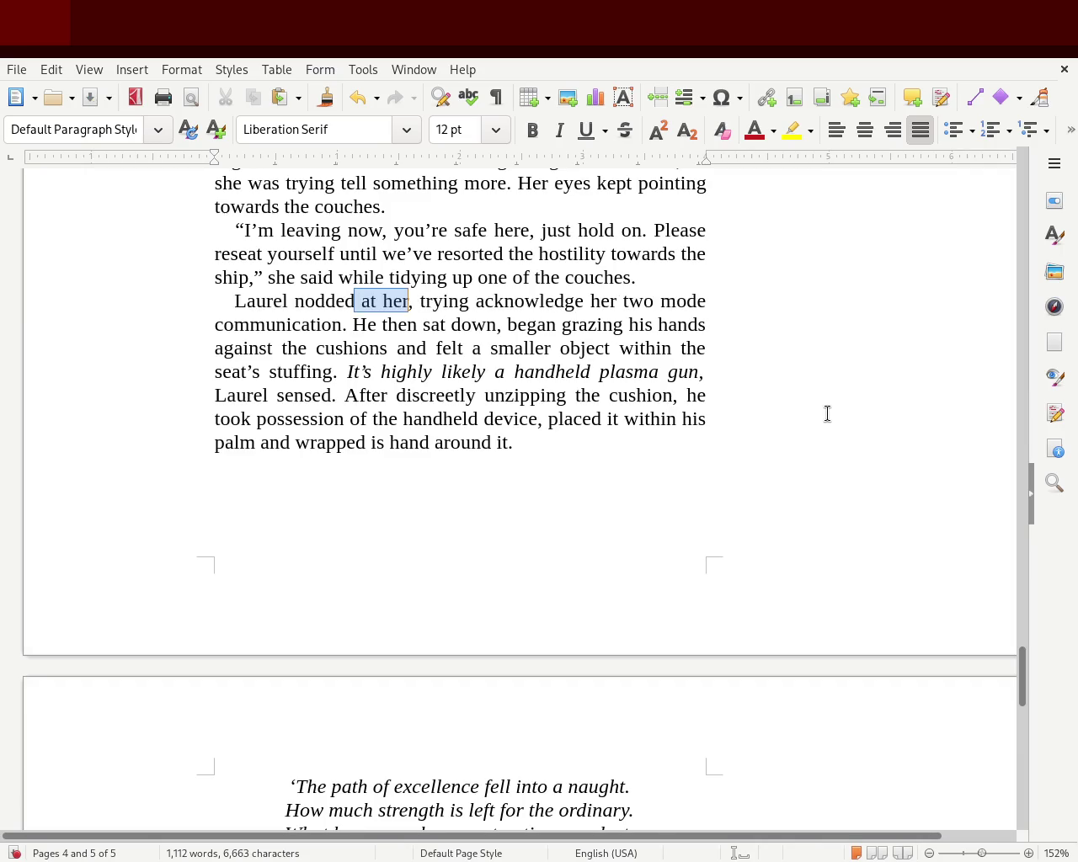
pyautogui.click(793, 421)
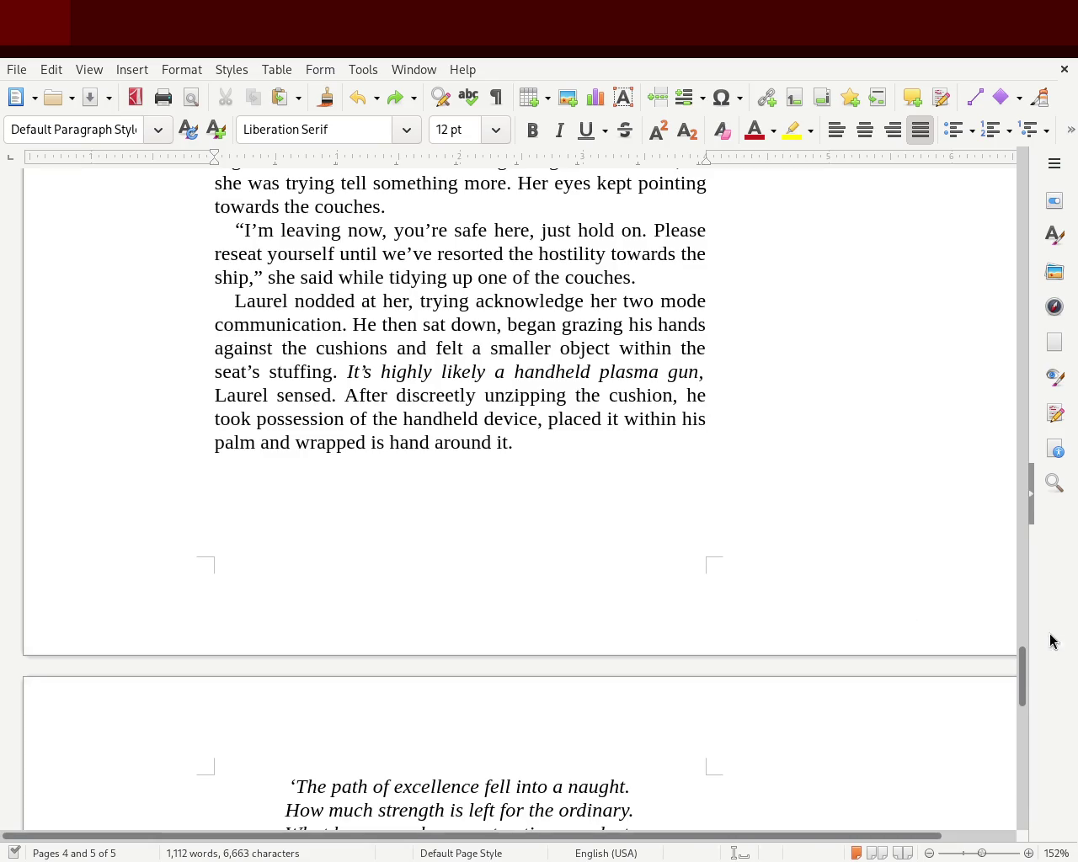
pyautogui.moveTo(1027, 677); pyautogui.dragTo(1027, 263)
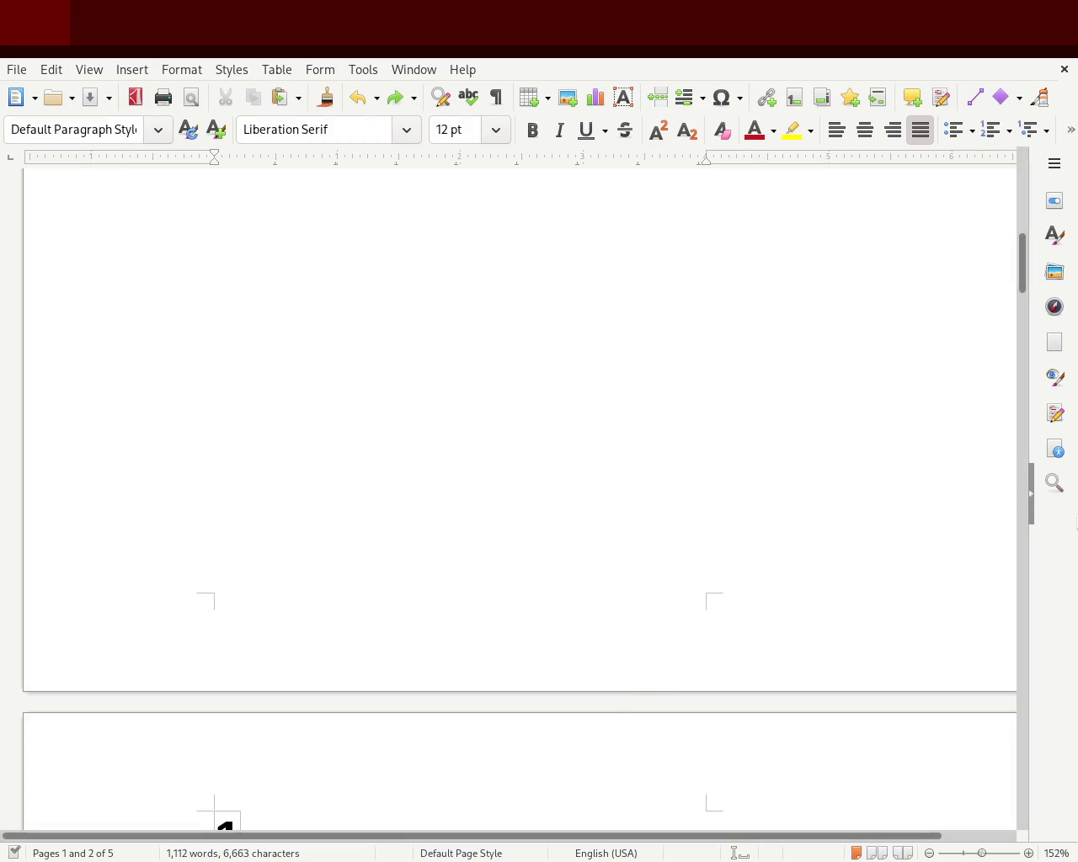
# Step: Scroll from the title page down to the end of chapter 2 on page 4, where Laurel grips the hidden device
pyautogui.moveTo(1022, 253)
pyautogui.mouseDown()
pyautogui.moveTo(1027, 163)
pyautogui.moveTo(1034, 396)
pyautogui.moveTo(1030, 349)
pyautogui.mouseUp()
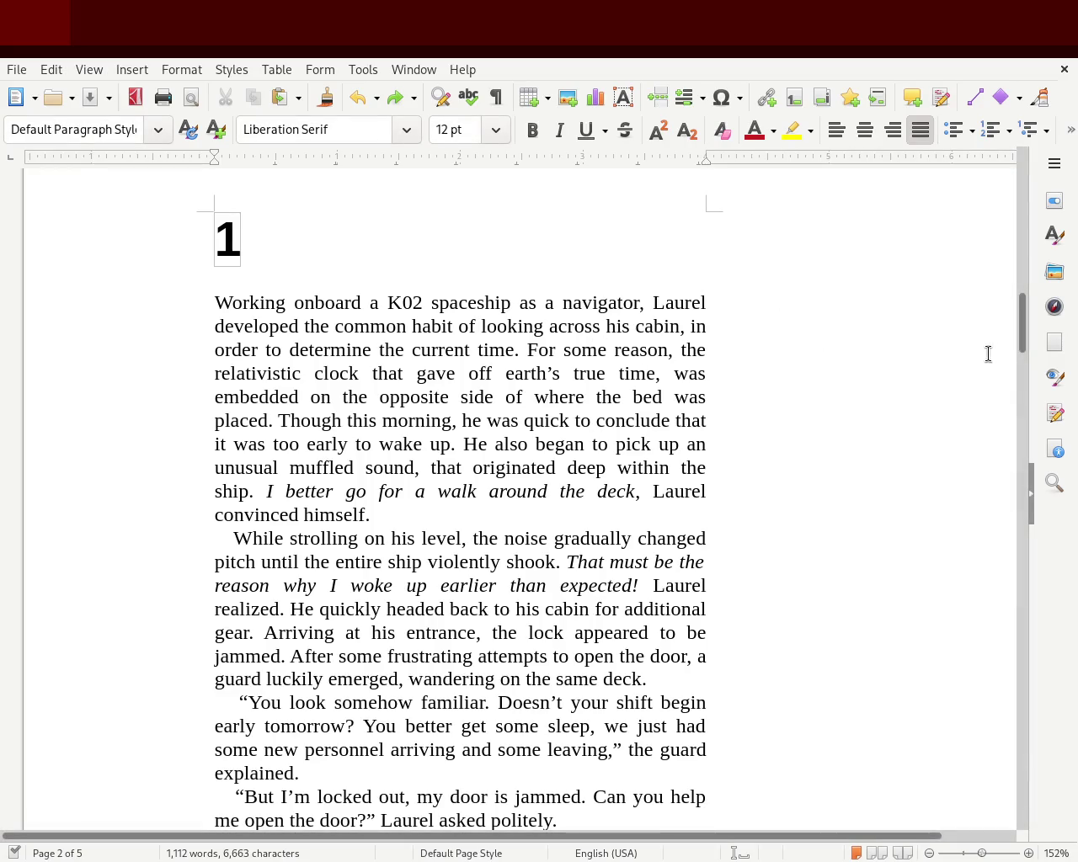
pyautogui.moveTo(1022, 308)
pyautogui.mouseDown()
pyautogui.moveTo(1010, 160)
pyautogui.moveTo(996, 577)
pyautogui.mouseUp()
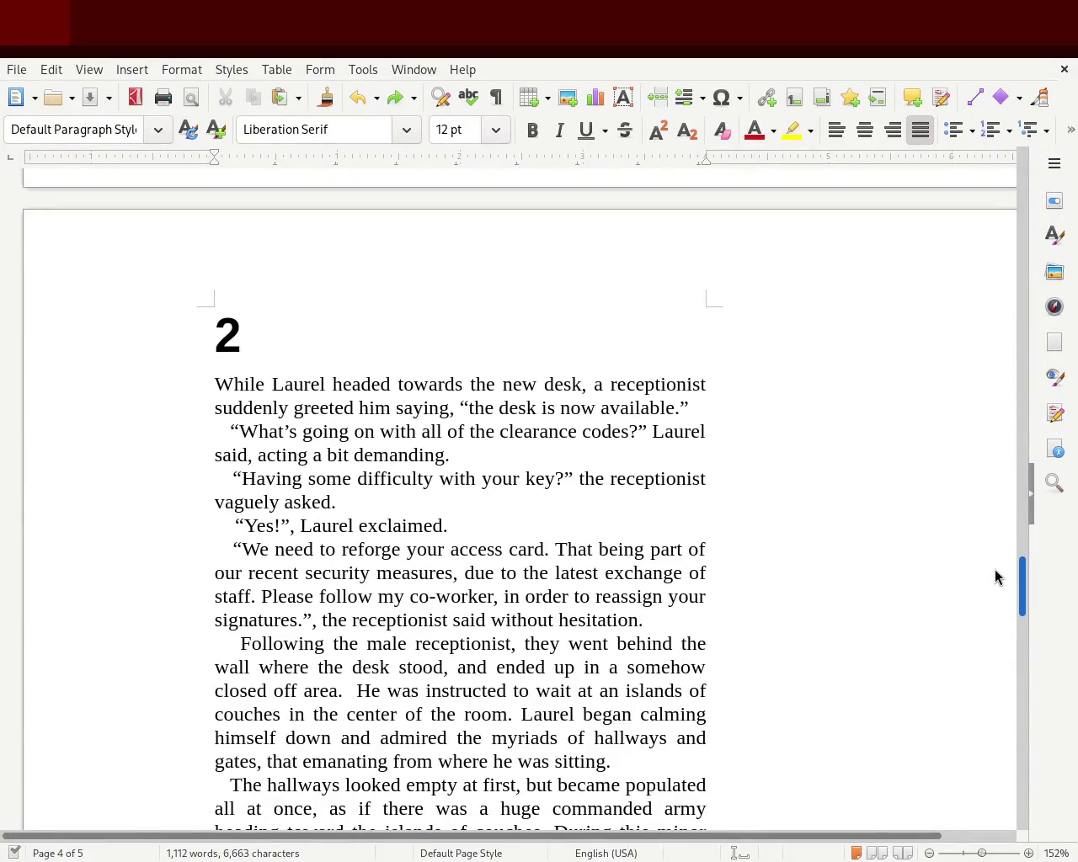
pyautogui.moveTo(996, 576)
pyautogui.mouseDown()
pyautogui.moveTo(999, 723)
pyautogui.moveTo(1013, 657)
pyautogui.mouseUp()
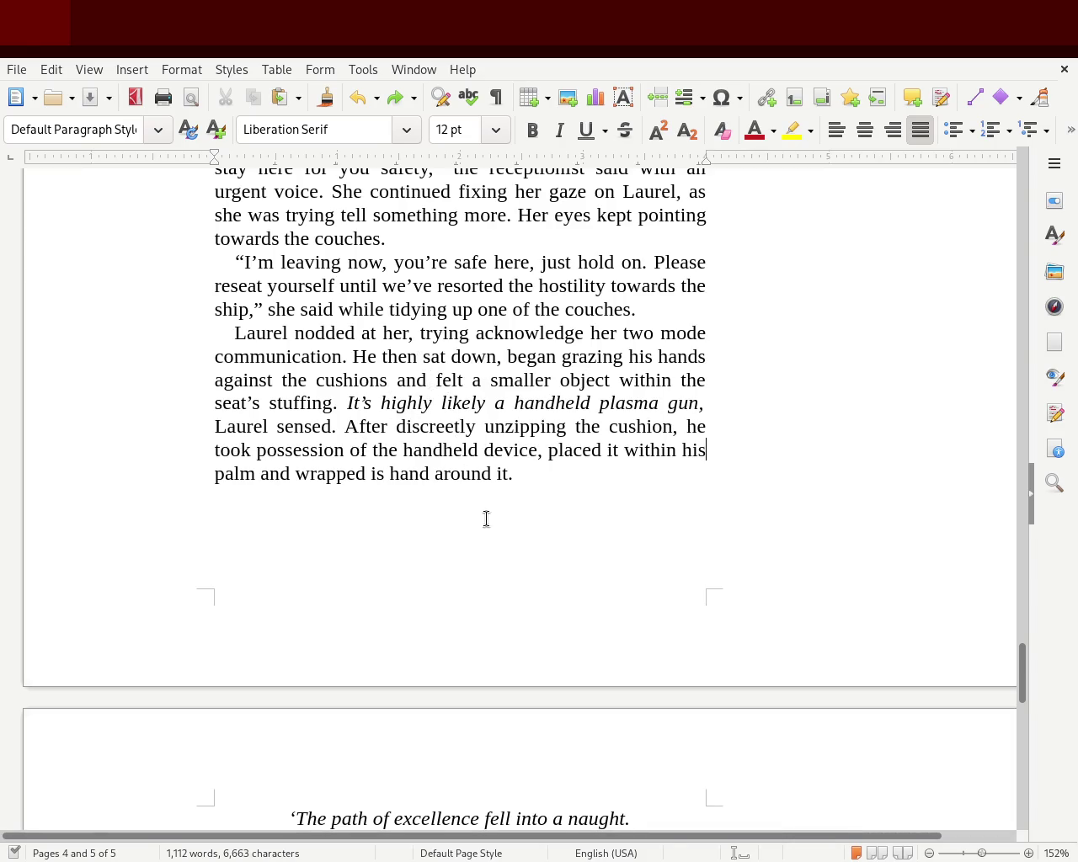
# Step: Start a new empty paragraph after chapter 2's last paragraph ending 'around it.'
pyautogui.click(606, 492)
pyautogui.click(594, 482)
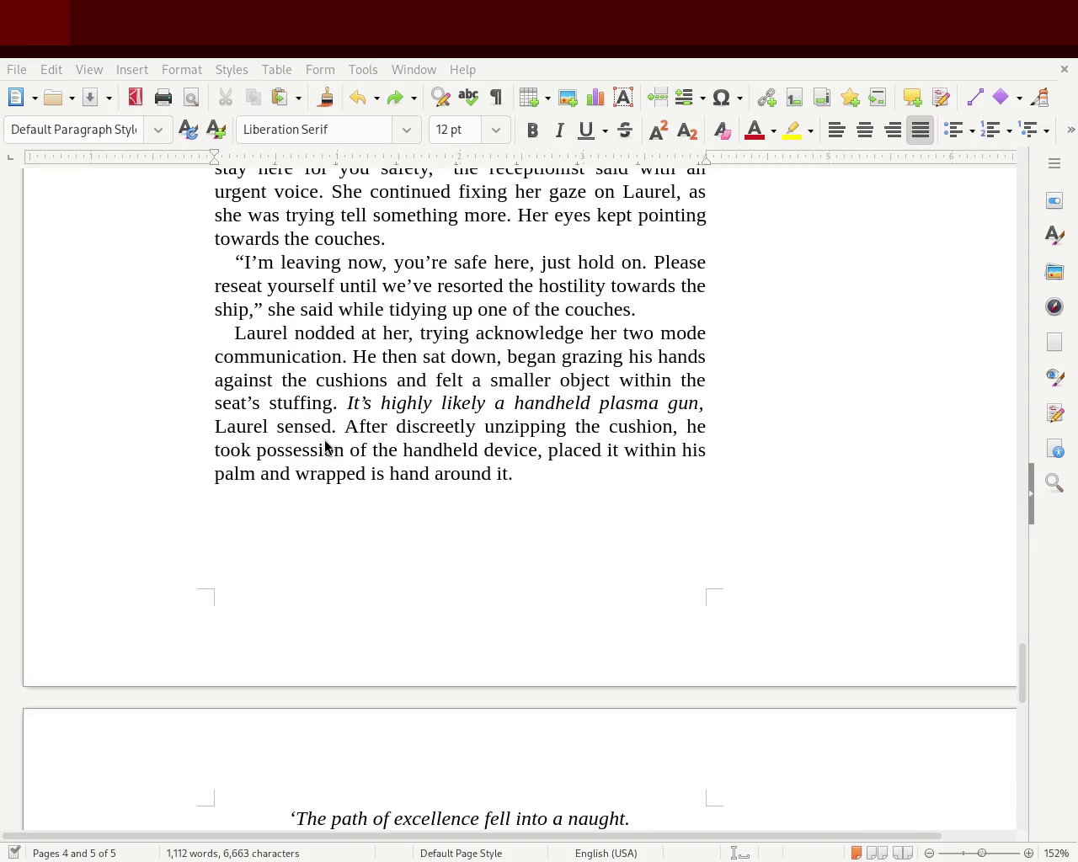
pyautogui.click(578, 479)
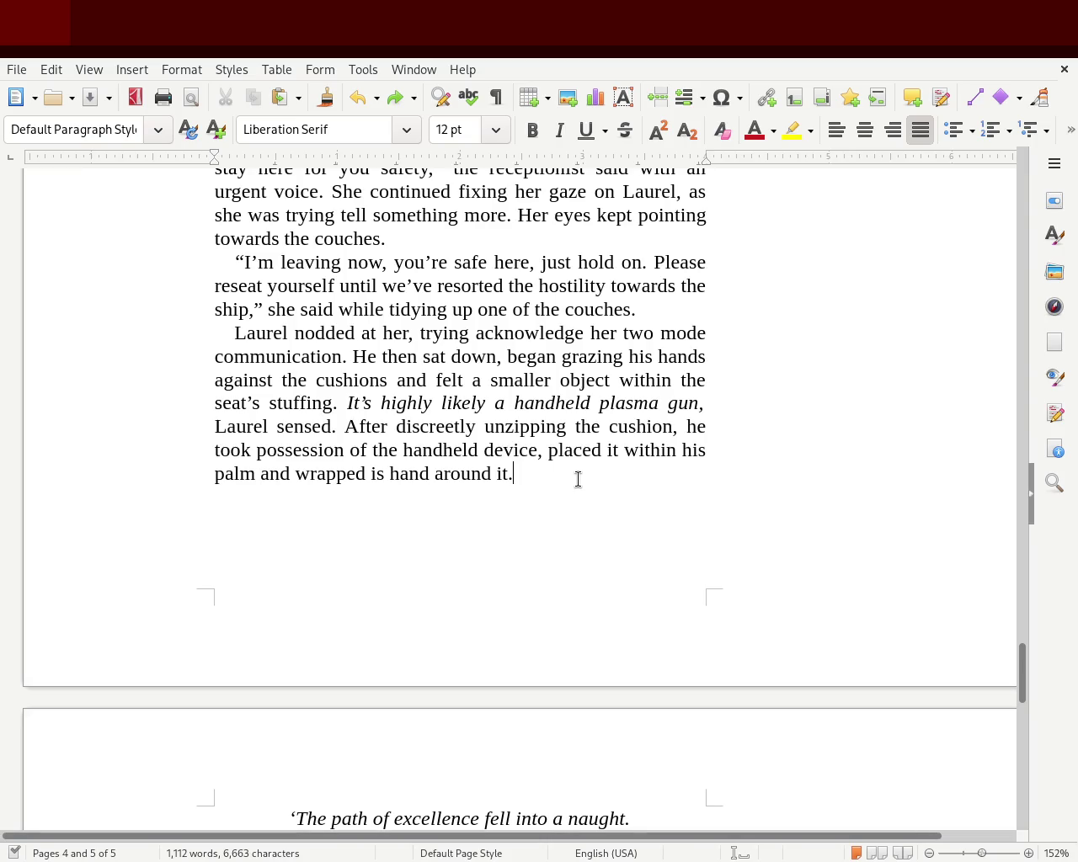
pyautogui.press('Return')
pyautogui.write('#')
pyautogui.press('BackSpace')
pyautogui.write('Now')
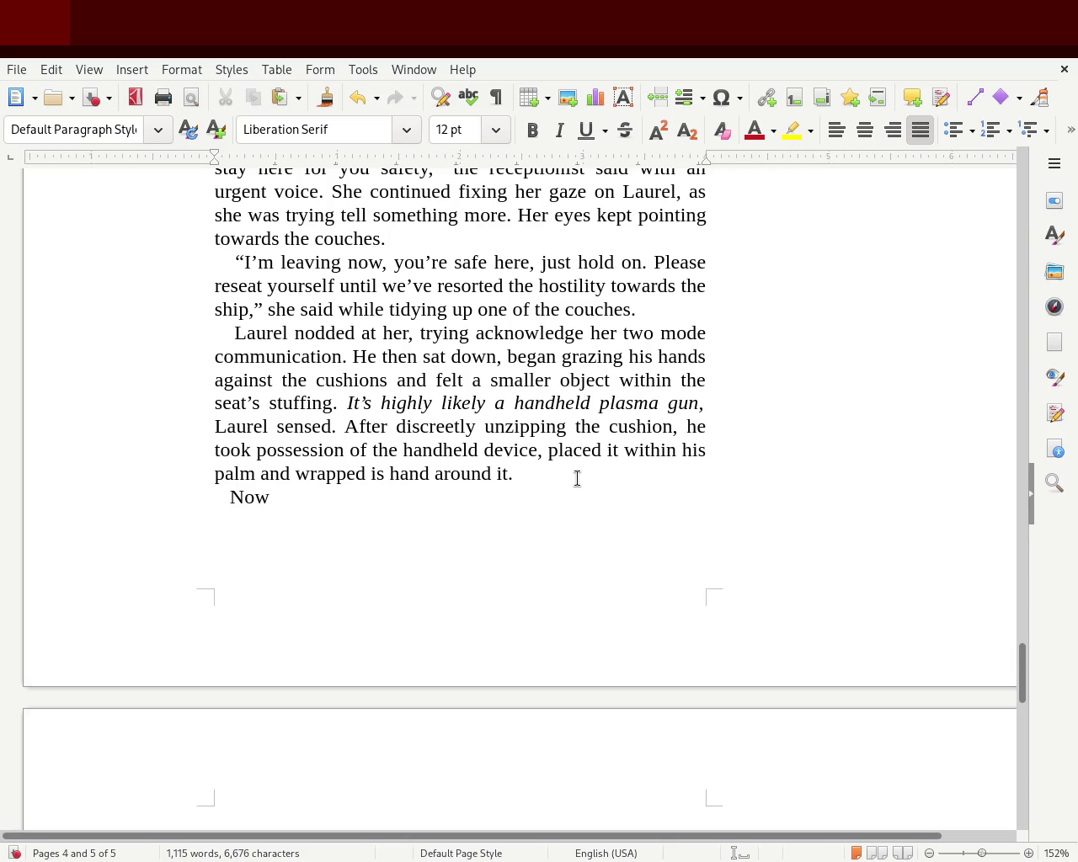
pyautogui.press('BackSpace')
pyautogui.press('BackSpace')
pyautogui.press('BackSpace')
# Step: Type 'As soon as there was some hope instilled, he felt that the vessel moved'
pyautogui.write('As soon as there was some hope instilled, he ')
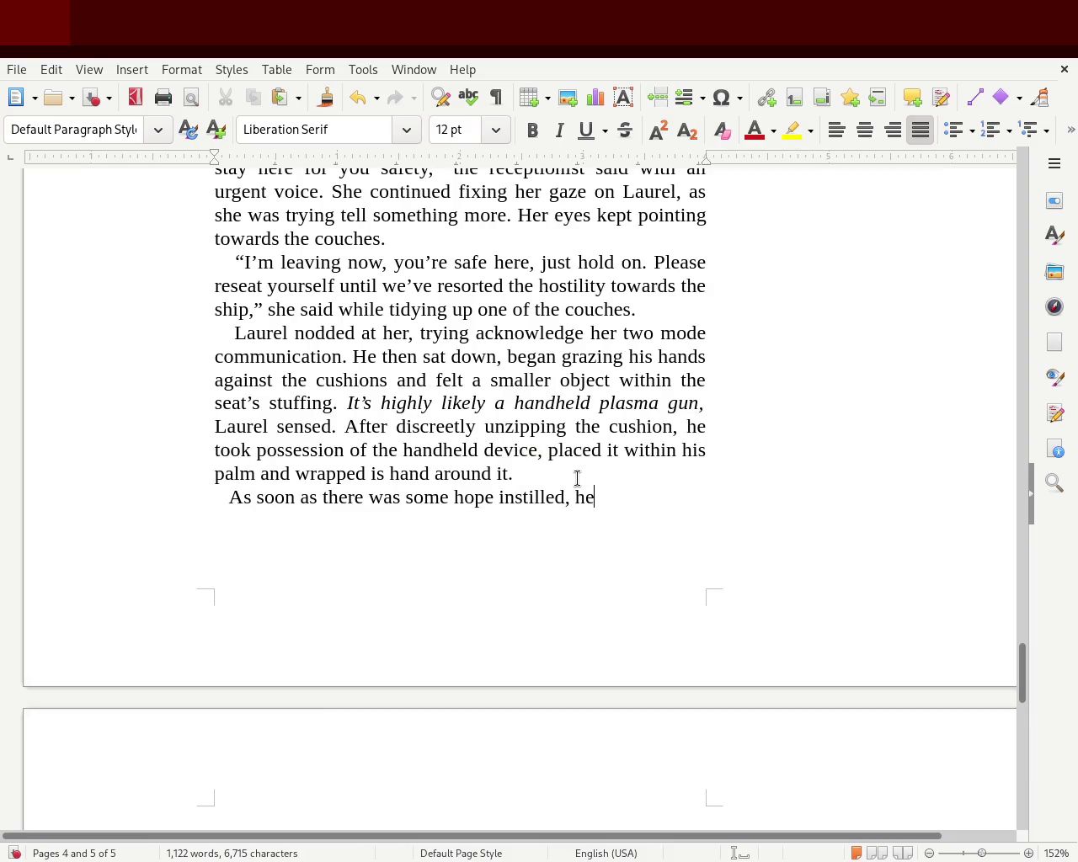
pyautogui.write('began')
pyautogui.press('BackSpace')
pyautogui.press('BackSpace')
pyautogui.press('BackSpace')
pyautogui.press('BackSpace')
pyautogui.press('BackSpace')
pyautogui.write('felt a ')
pyautogui.write('movem')
pyautogui.press('BackSpace')
pyautogui.press('BackSpace')
pyautogui.press('BackSpace')
pyautogui.press('BackSpace')
pyautogui.press('BackSpace')
pyautogui.write('that th')
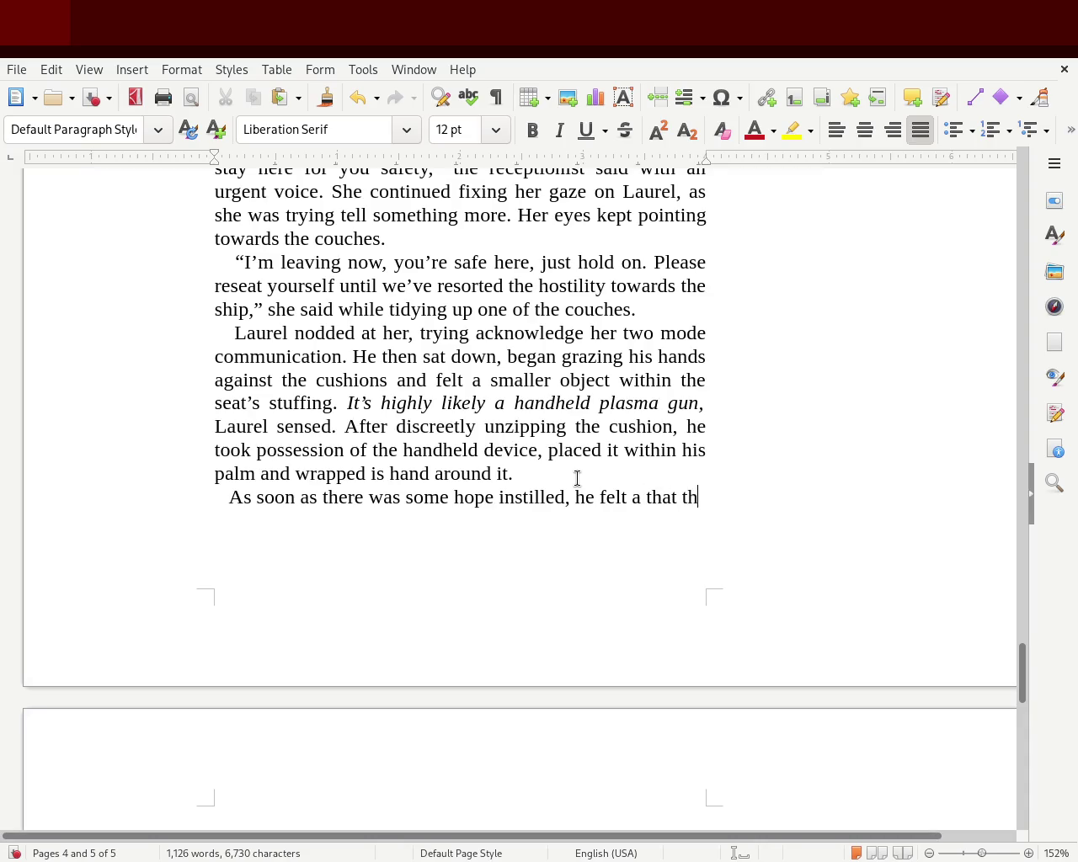
pyautogui.write('e vessel moved.')
pyautogui.press('BackSpace')
# Step: Continue the sentence with ', or was it just his confined room?', correcting the misspelled 'confined'
pyautogui.write(', or was it just his')
pyautogui.press('BackSpace')
pyautogui.write('is ')
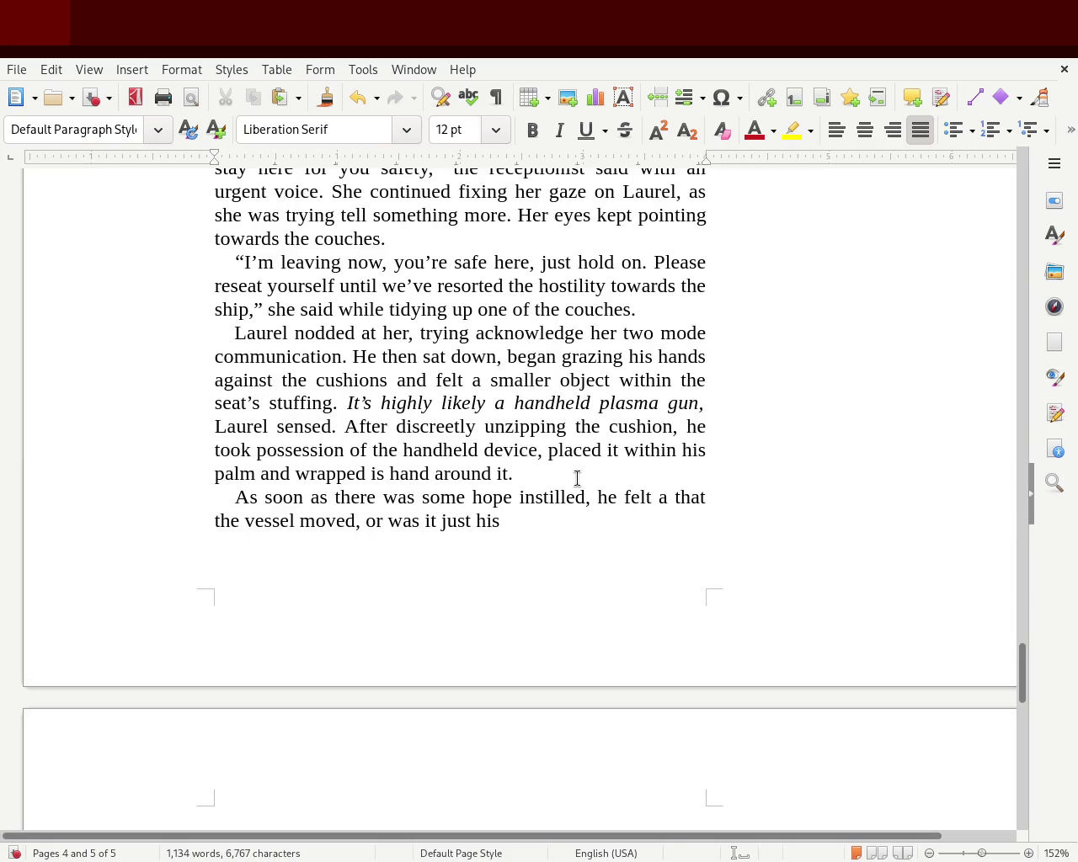
pyautogui.write('con')
pyautogui.press('BackSpace')
pyautogui.write('onfid')
pyautogui.press('BackSpace')
pyautogui.write('ed')
pyautogui.press('BackSpace')
pyautogui.press('BackSpace')
pyautogui.write('de')
pyautogui.press('BackSpace')
pyautogui.press('BackSpace')
pyautogui.press('BackSpace')
pyautogui.write('ined room?')
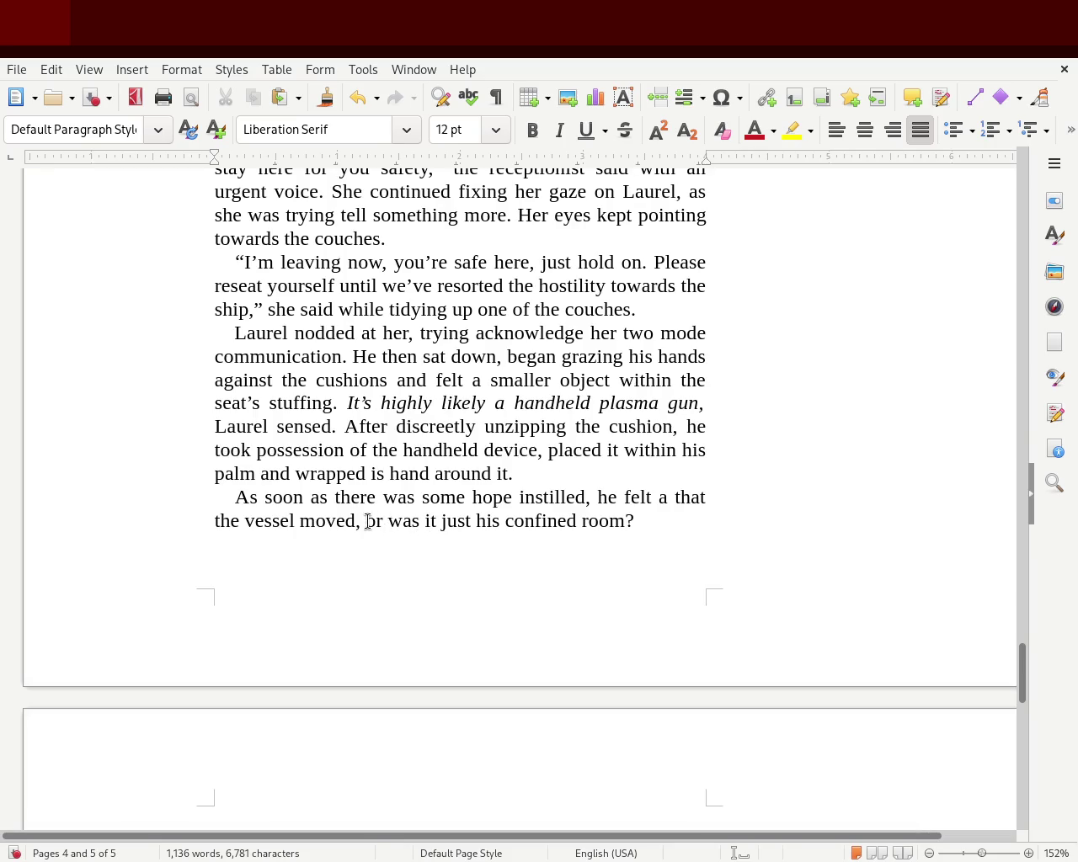
# Step: Italicize 'was it just his confined room?' and add a comma after it with italics off
pyautogui.moveTo(388, 524); pyautogui.dragTo(721, 520)
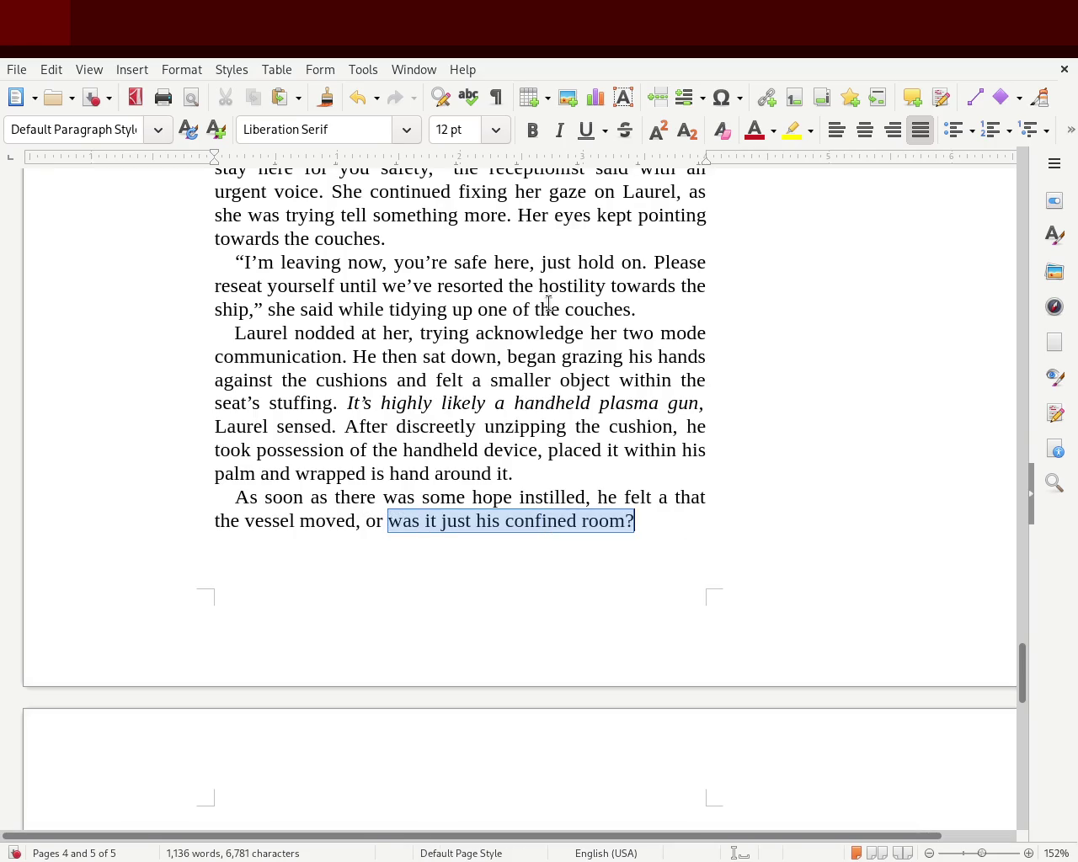
pyautogui.click(559, 130)
pyautogui.click(732, 533)
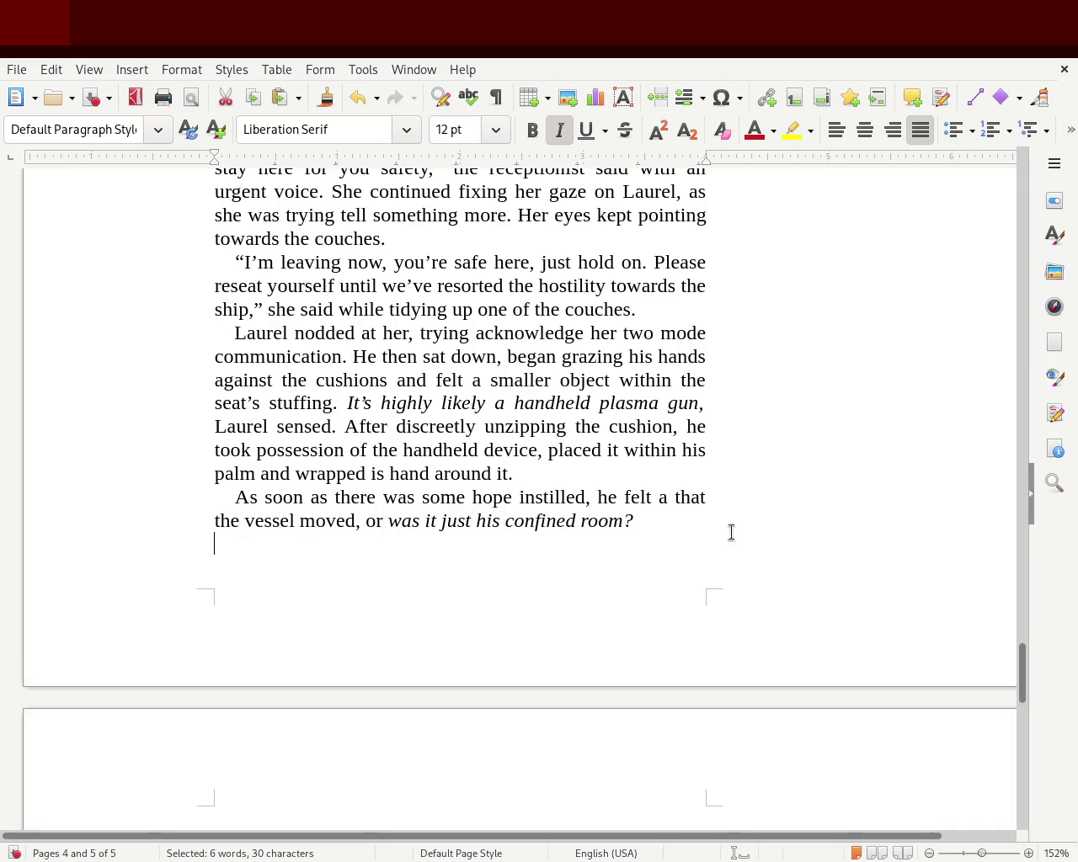
pyautogui.click(709, 531)
pyautogui.write(',')
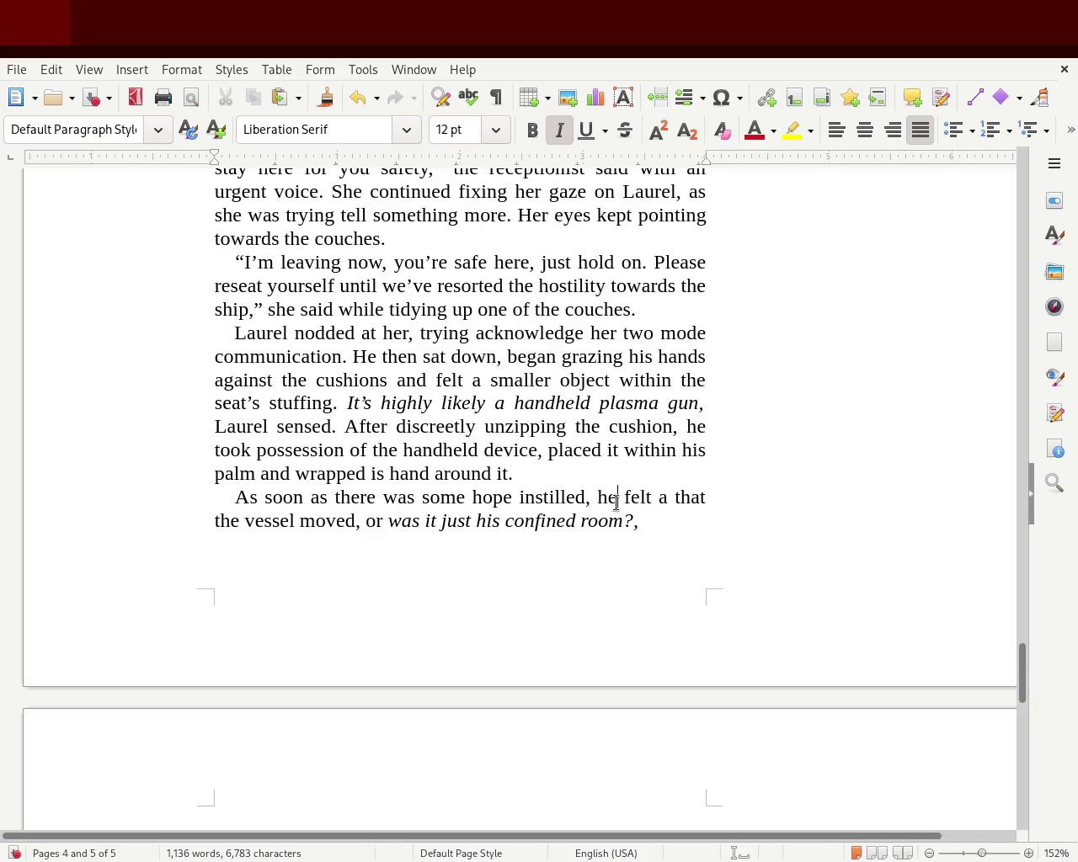
pyautogui.hotkey('ctrl', 'i')
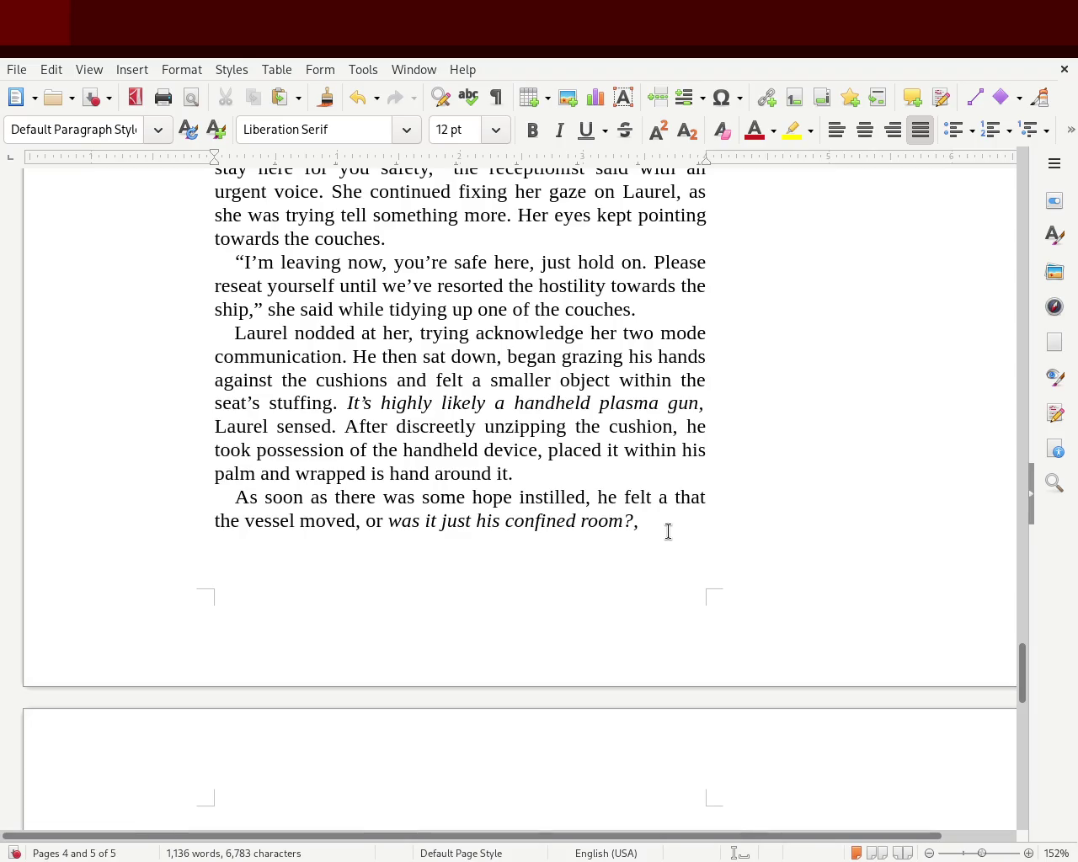
# Step: Change 'felt' to 'began to feel' in the final sentence
pyautogui.write('began t')
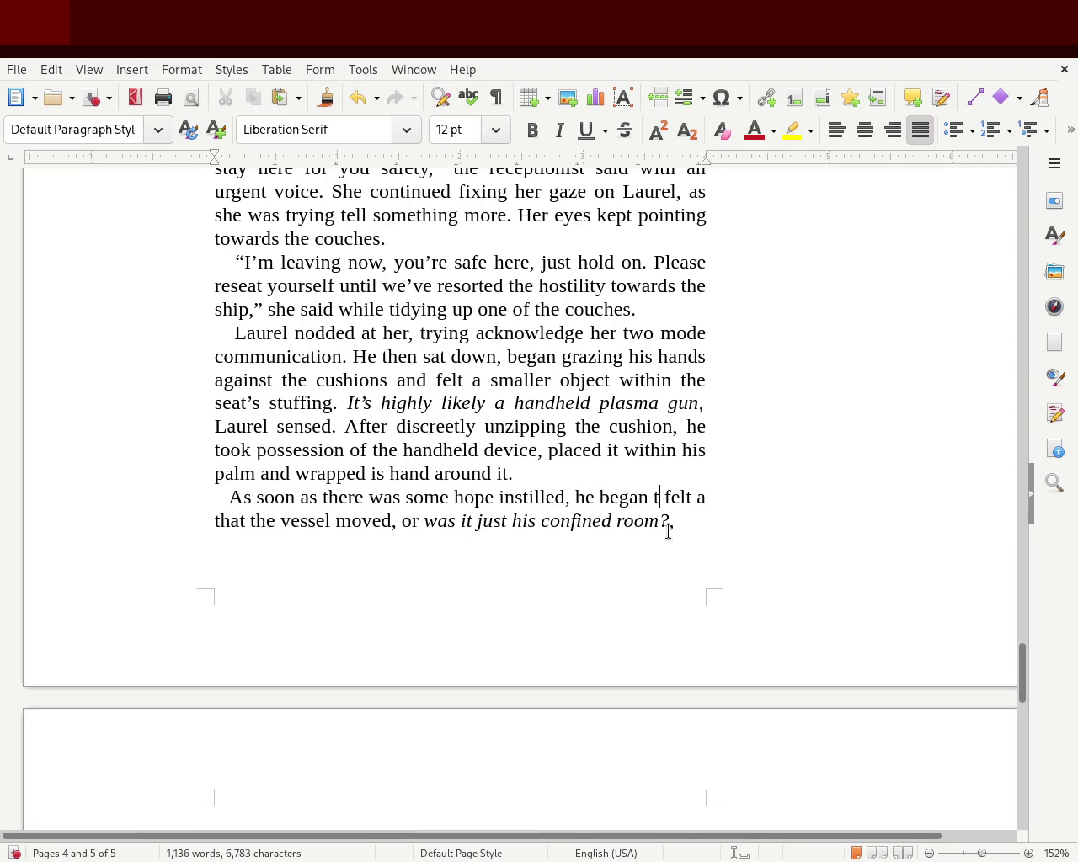
pyautogui.write('o feelelt')
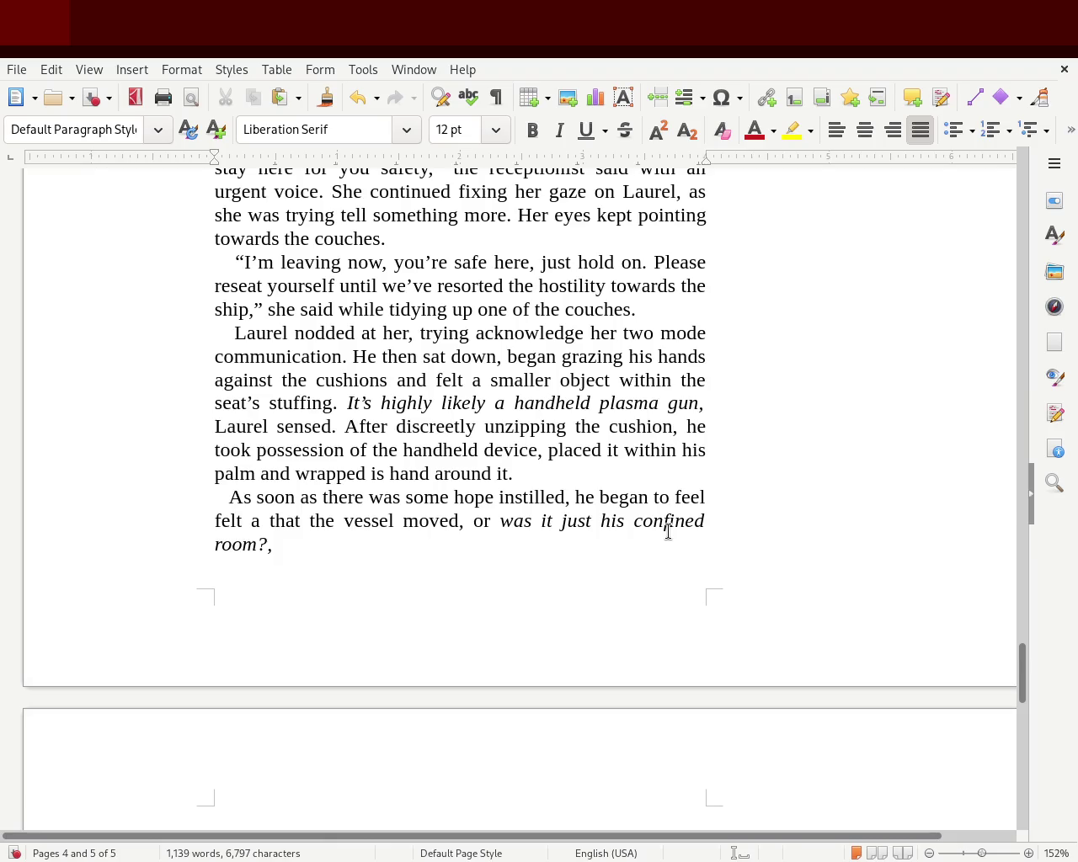
pyautogui.press('Delete')
pyautogui.press('Delete')
pyautogui.press('Delete')
pyautogui.press('Delete')
pyautogui.press('Delete')
pyautogui.press('Delete')
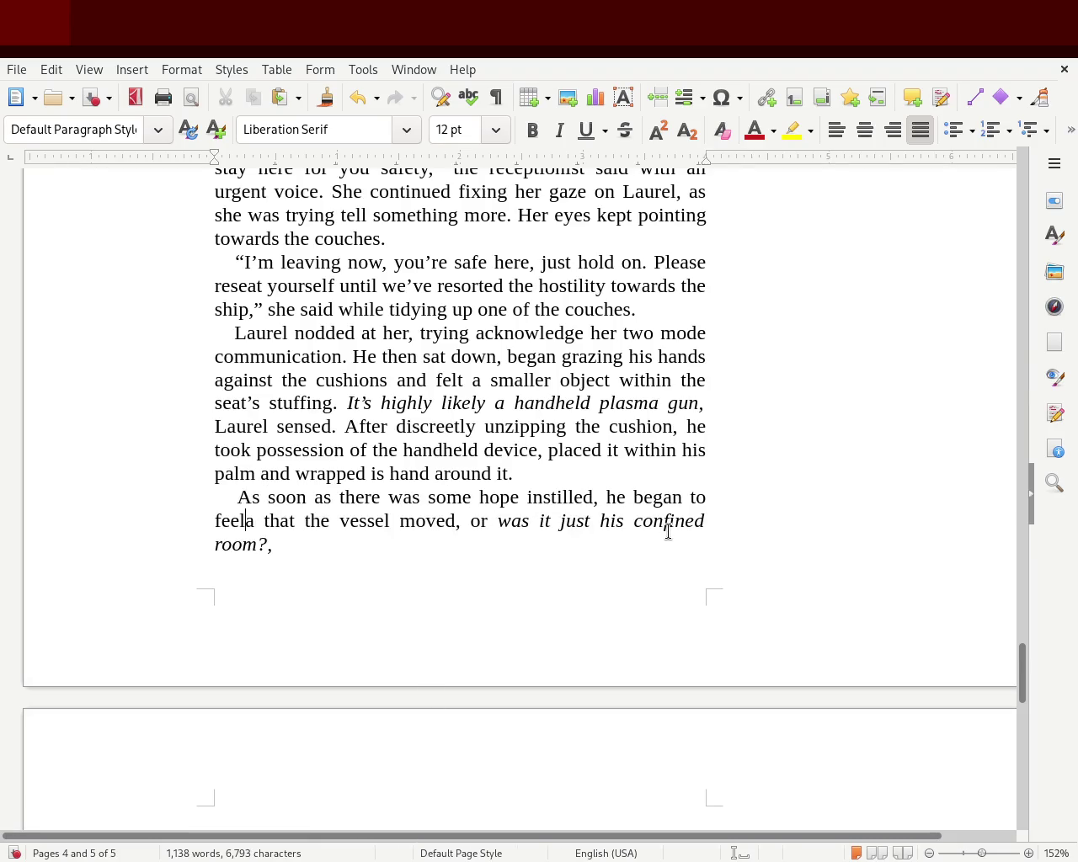
pyautogui.press('Delete')
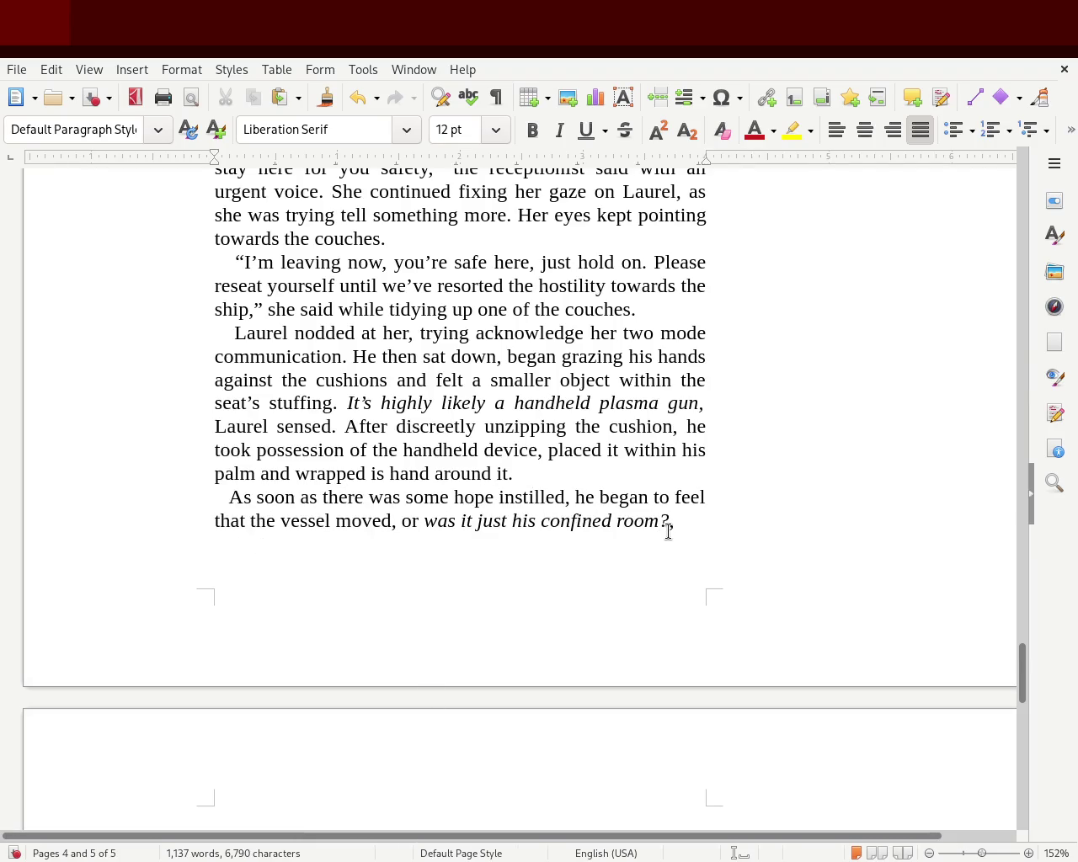
pyautogui.press('Delete')
# Step: Change 'moved' to 'was moving'
pyautogui.hotkey('ctrl', 'Right')
pyautogui.hotkey('ctrl', 'Right')
pyautogui.hotkey('ctrl', 'Right')
pyautogui.hotkey('ctrl', 'Right')
pyautogui.press('Left')
pyautogui.press('Left')
pyautogui.press('Left')
pyautogui.press('Left')
pyautogui.press('Right')
pyautogui.press('Left')
pyautogui.write('was')
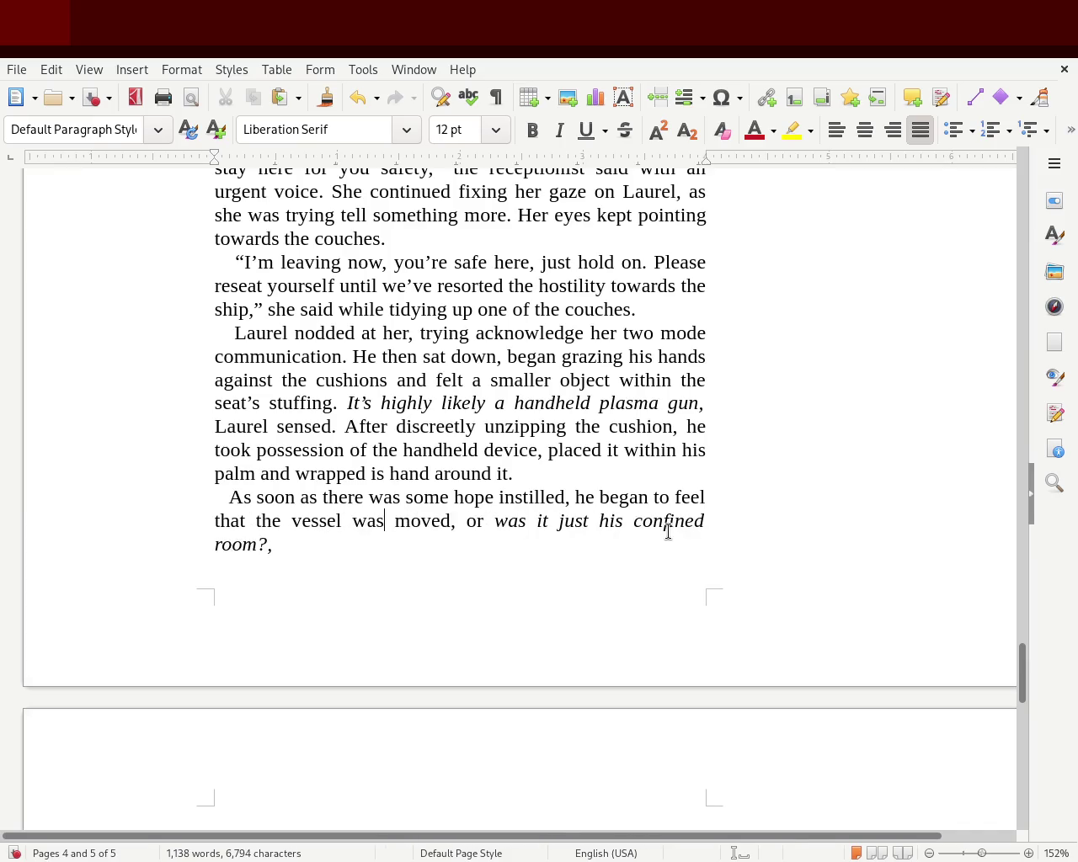
pyautogui.press('Right')
pyautogui.press('Right')
pyautogui.press('Right')
pyautogui.press('Right')
pyautogui.press('Right')
pyautogui.press('BackSpace')
pyautogui.press('BackSpace')
pyautogui.write('ion')
pyautogui.press('BackSpace')
pyautogui.write('ng')
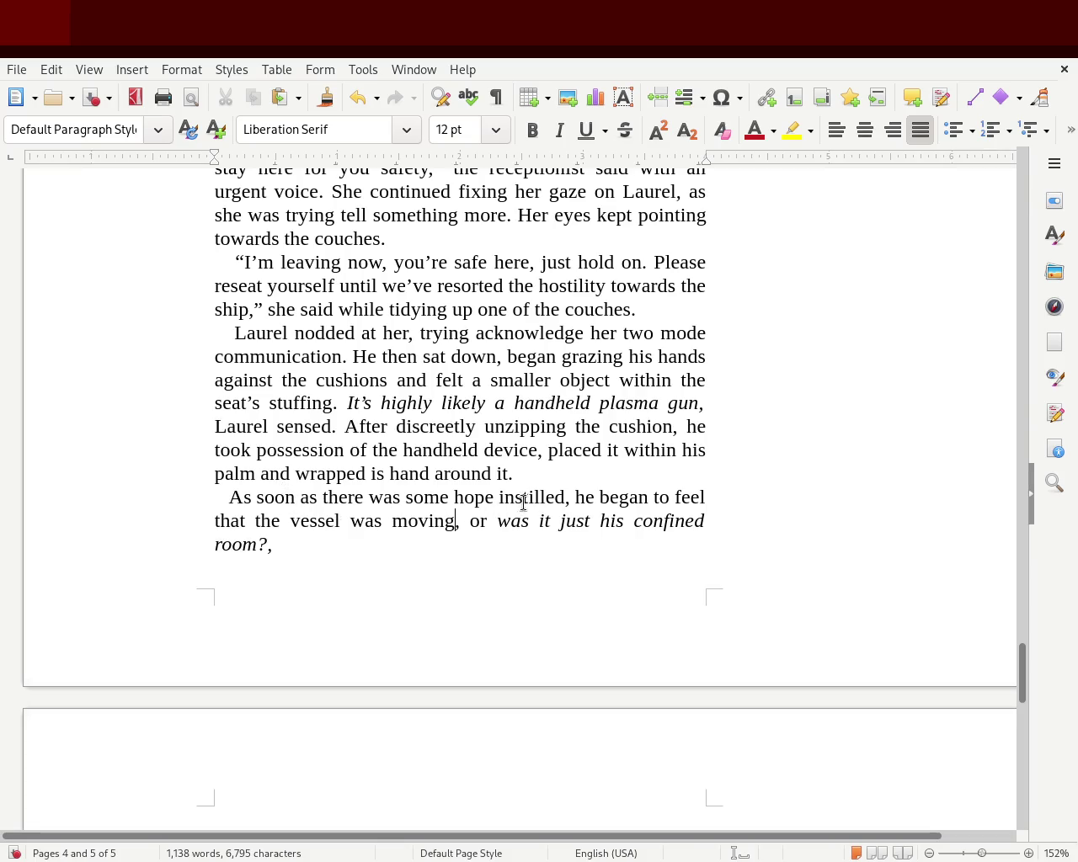
# Step: Insert 'within him' right after 'instilled'
pyautogui.click(570, 499)
pyautogui.write('within him')
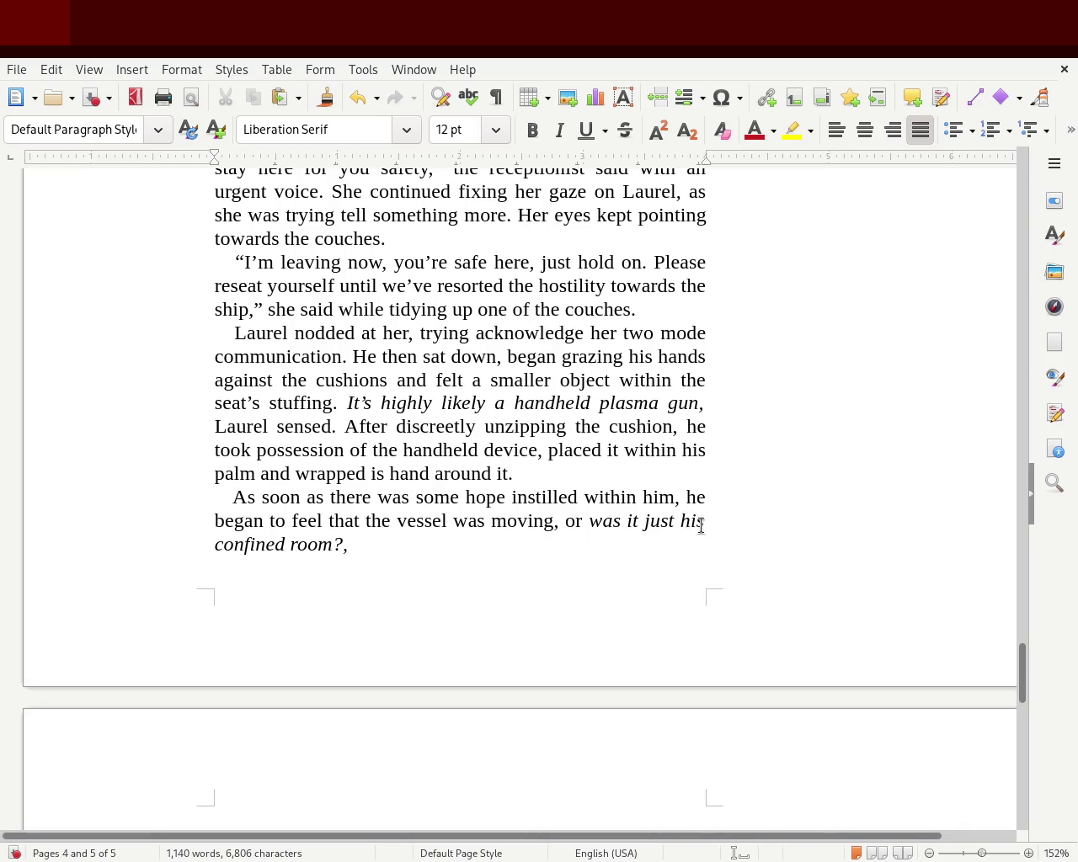
pyautogui.click(357, 546)
# Step: Add italic 'Laurel theorized.' after 'room?' and remove the comma between them
pyautogui.hotkey('ctrl', 'i')
pyautogui.write('lua')
pyautogui.press('BackSpace')
pyautogui.press('BackSpace')
pyautogui.press('BackSpace')
pyautogui.write('Laurel ')
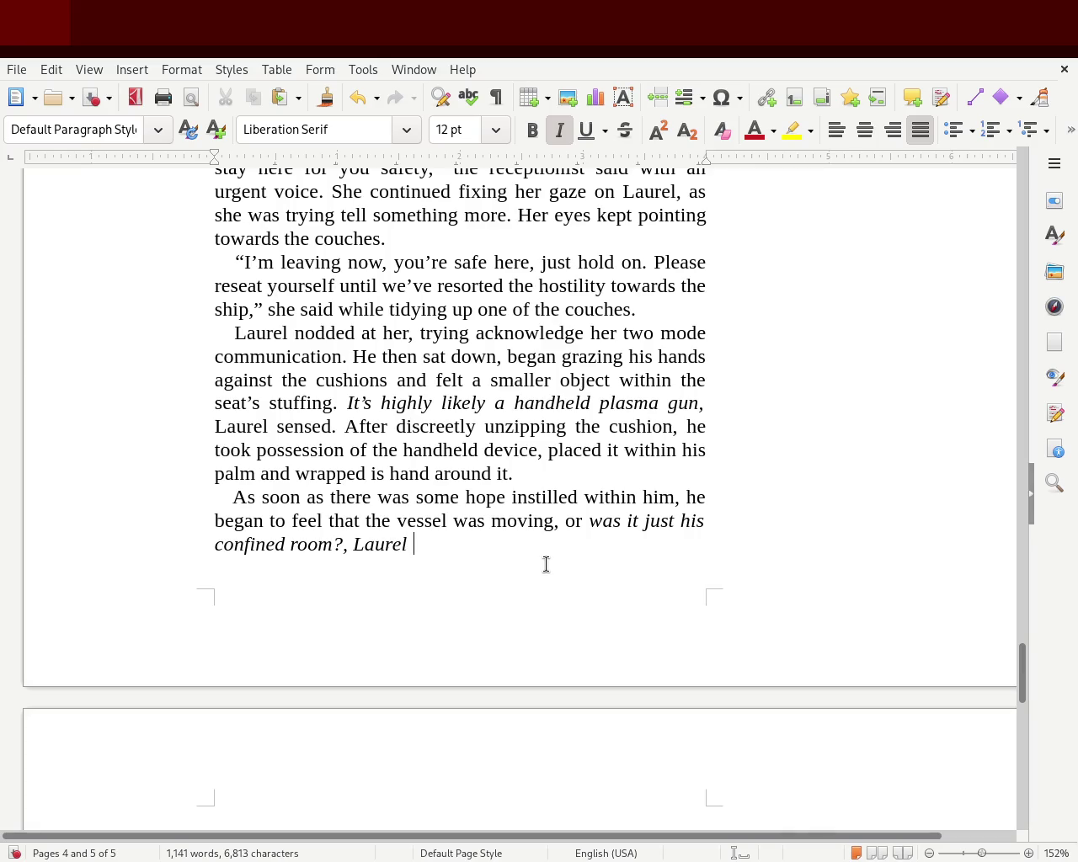
pyautogui.write('theorized.')
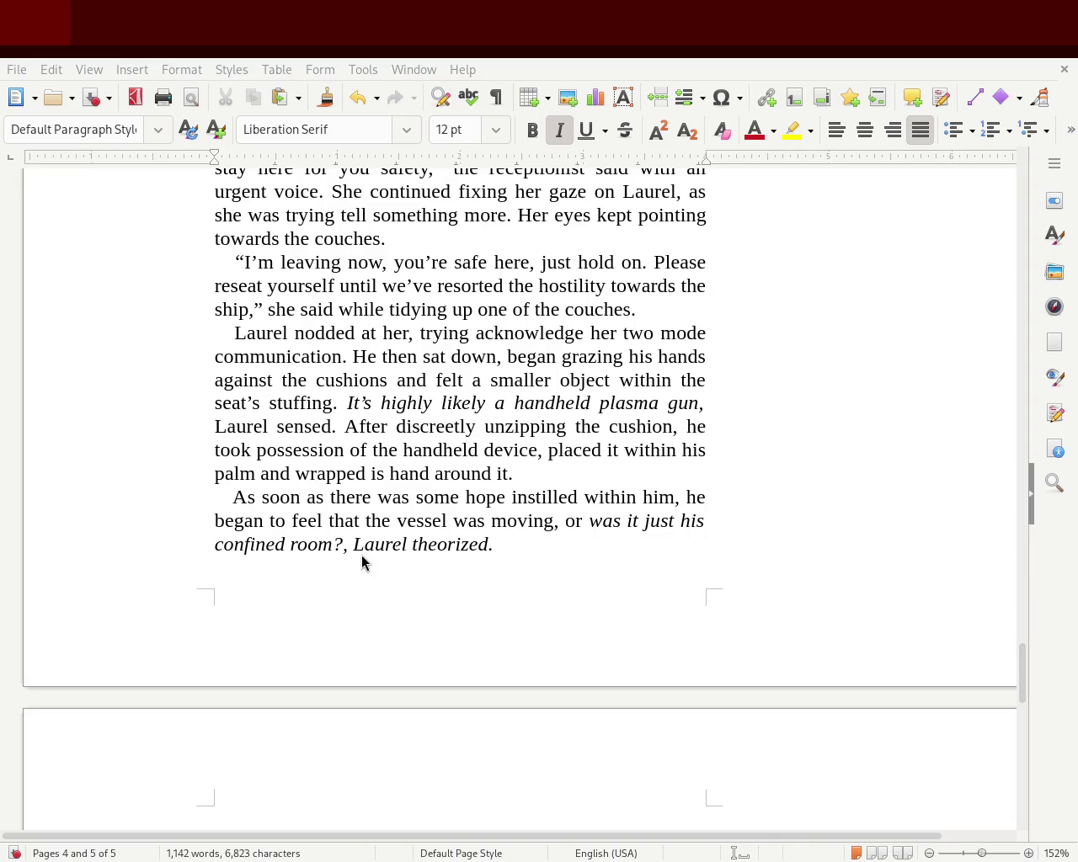
pyautogui.click(346, 558)
pyautogui.click(344, 544)
pyautogui.write(',')
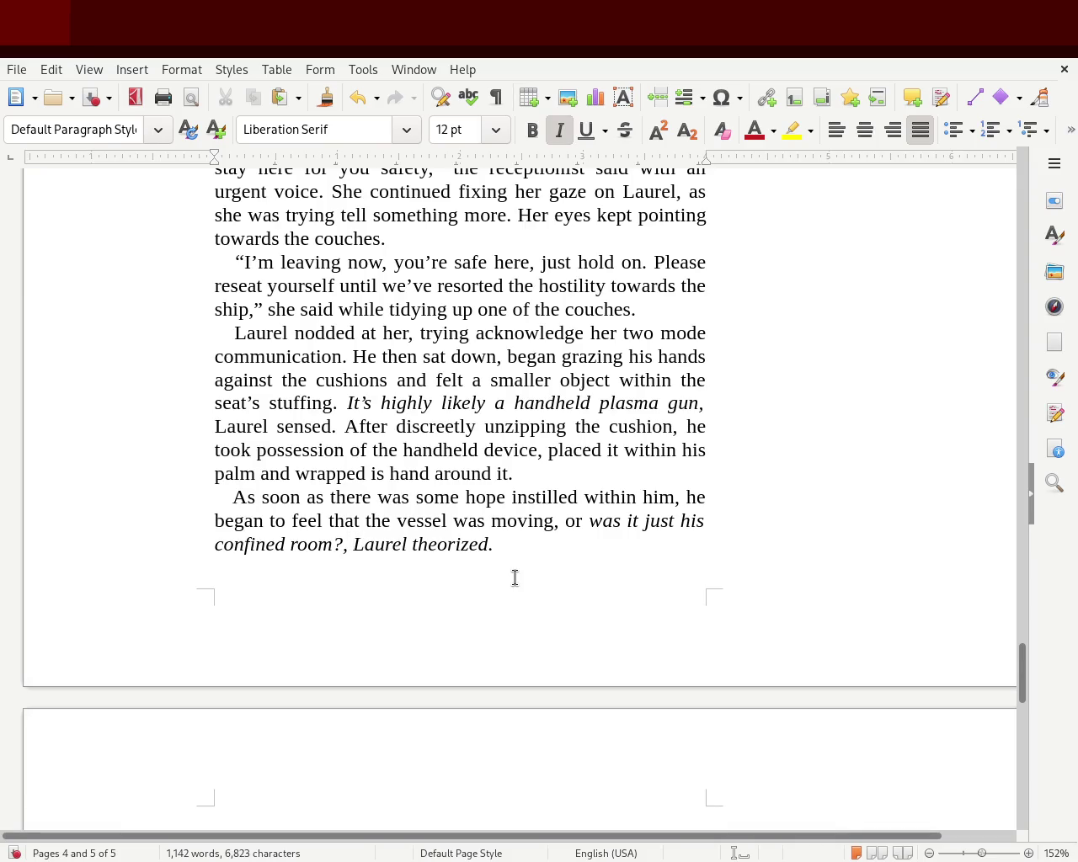
pyautogui.press('BackSpace')
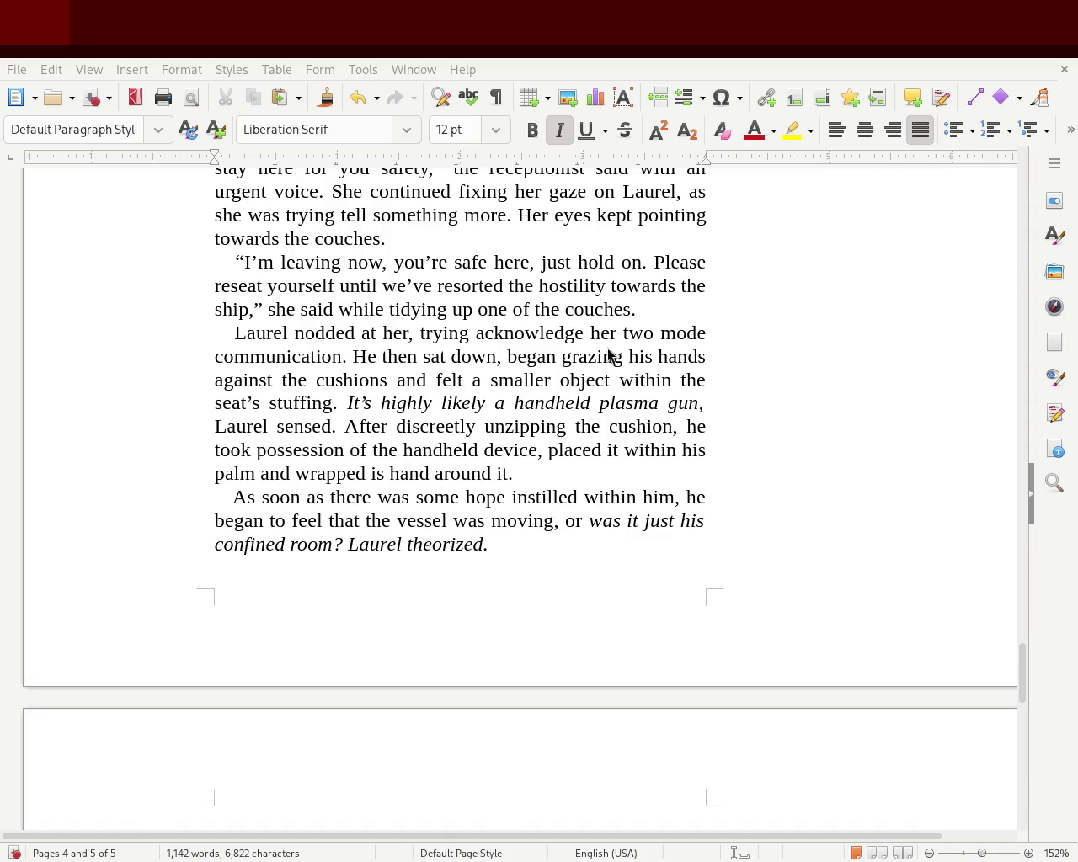
pyautogui.click(529, 545)
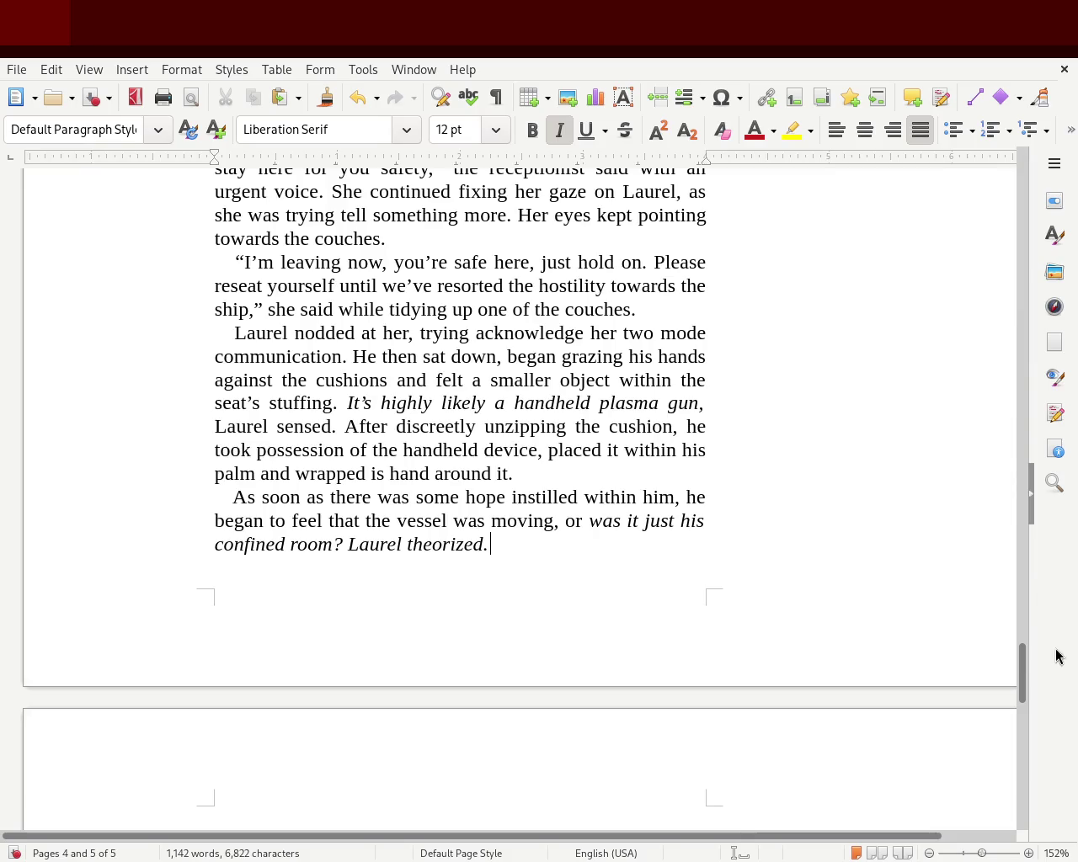
pyautogui.moveTo(1021, 686)
pyautogui.mouseDown()
pyautogui.moveTo(1004, 251)
pyautogui.moveTo(1006, 612)
pyautogui.mouseUp()
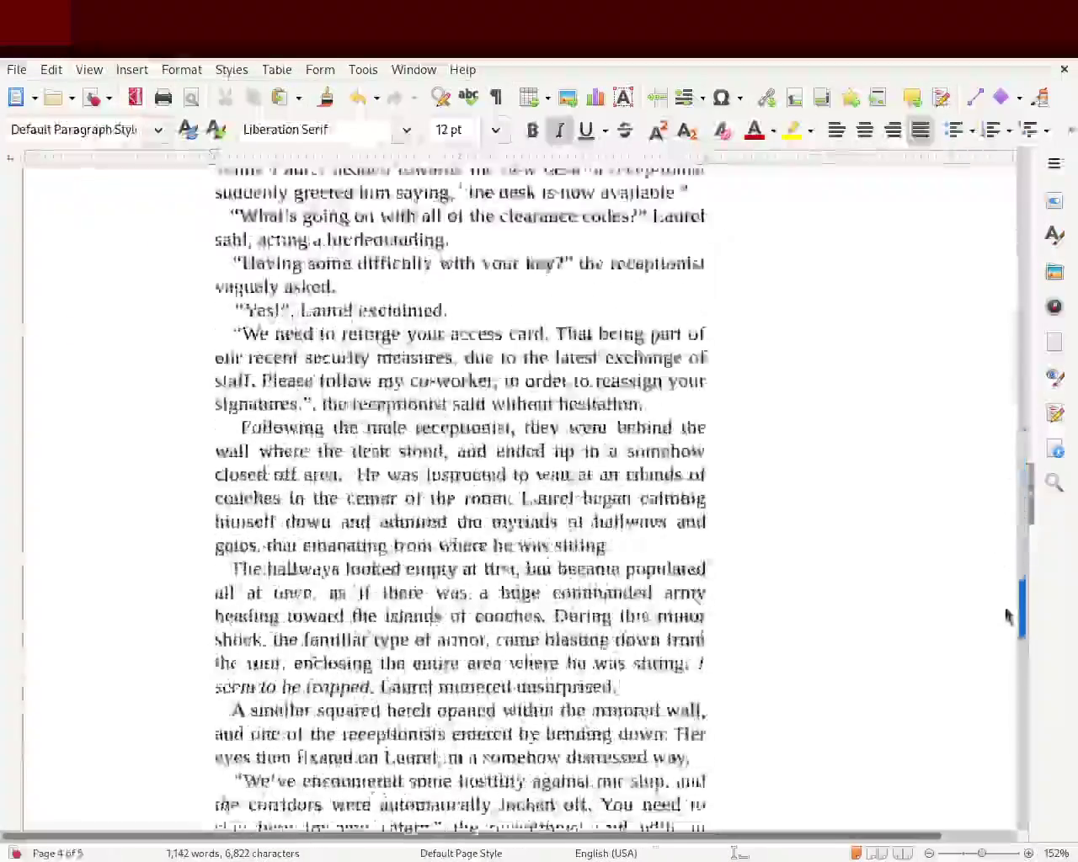
# Step: Scroll to the end of page 4 and place the cursor after 'Laurel theorized.'
pyautogui.moveTo(1006, 612); pyautogui.dragTo(1016, 674)
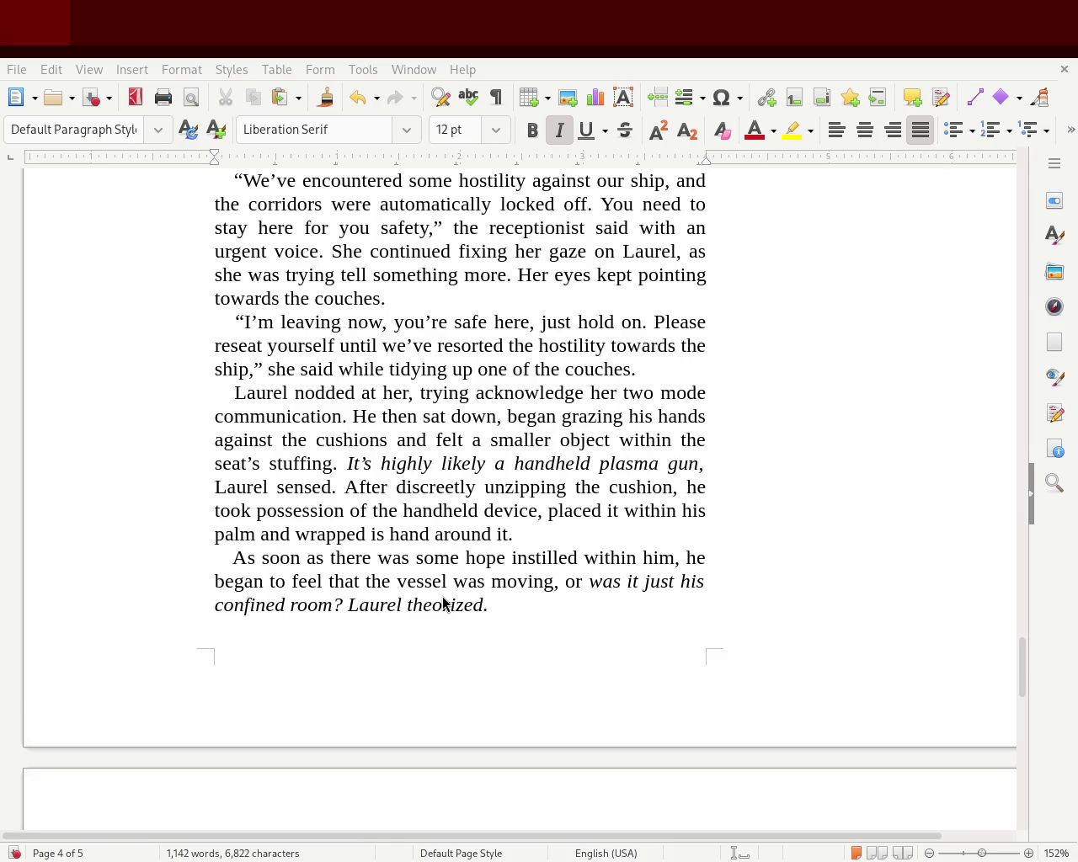
pyautogui.click(741, 265)
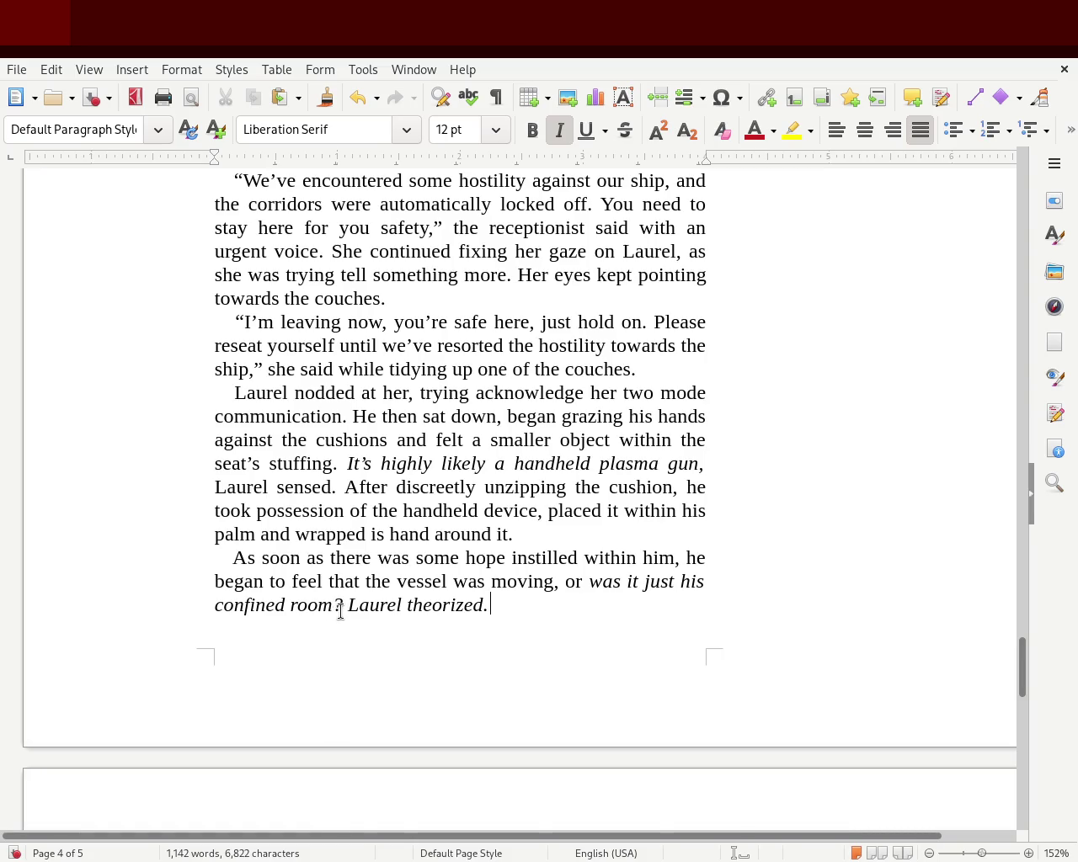
# Step: Make 'Laurel theorized.' upright instead of italic
pyautogui.moveTo(340, 611); pyautogui.dragTo(489, 606)
pyautogui.click(559, 130)
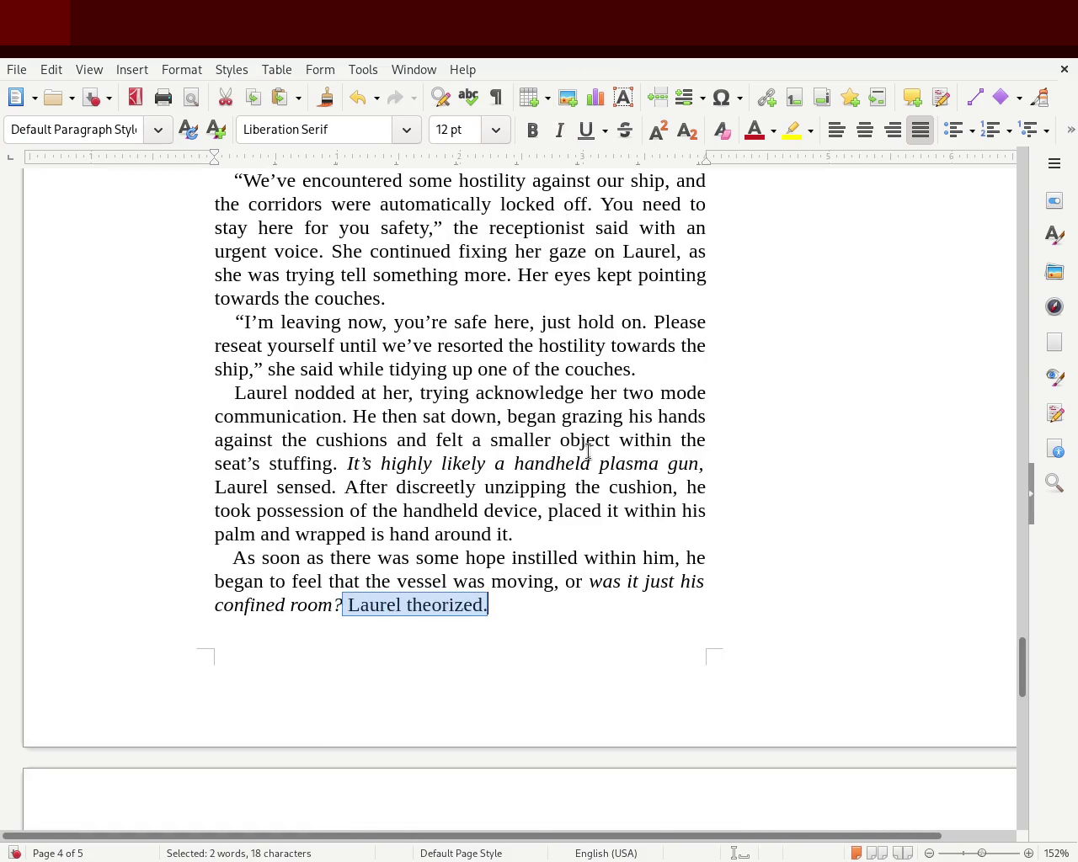
pyautogui.click(588, 461)
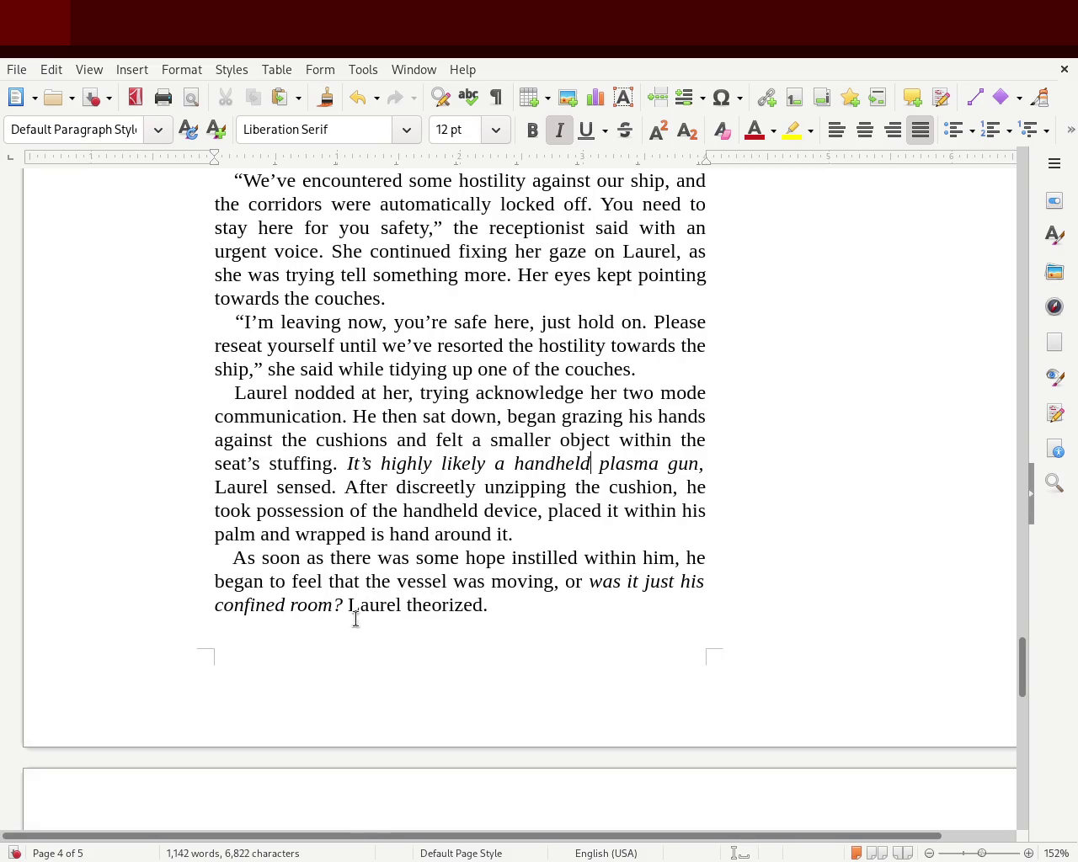
# Step: Reword to 'began to feel how the vessel moved or,' by replacing 'that', changing 'was moving', and moving the comma
pyautogui.doubleClick(339, 581)
pyautogui.write('how')
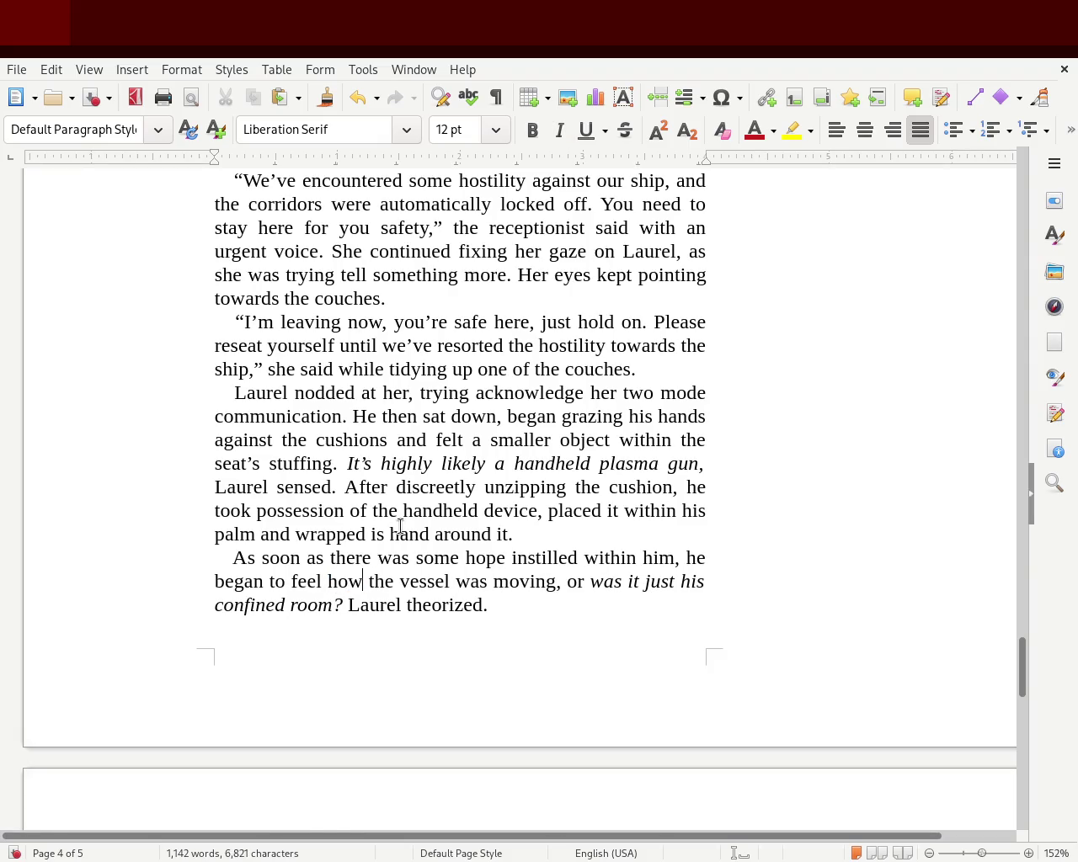
pyautogui.doubleClick(478, 581)
pyautogui.press('BackSpace')
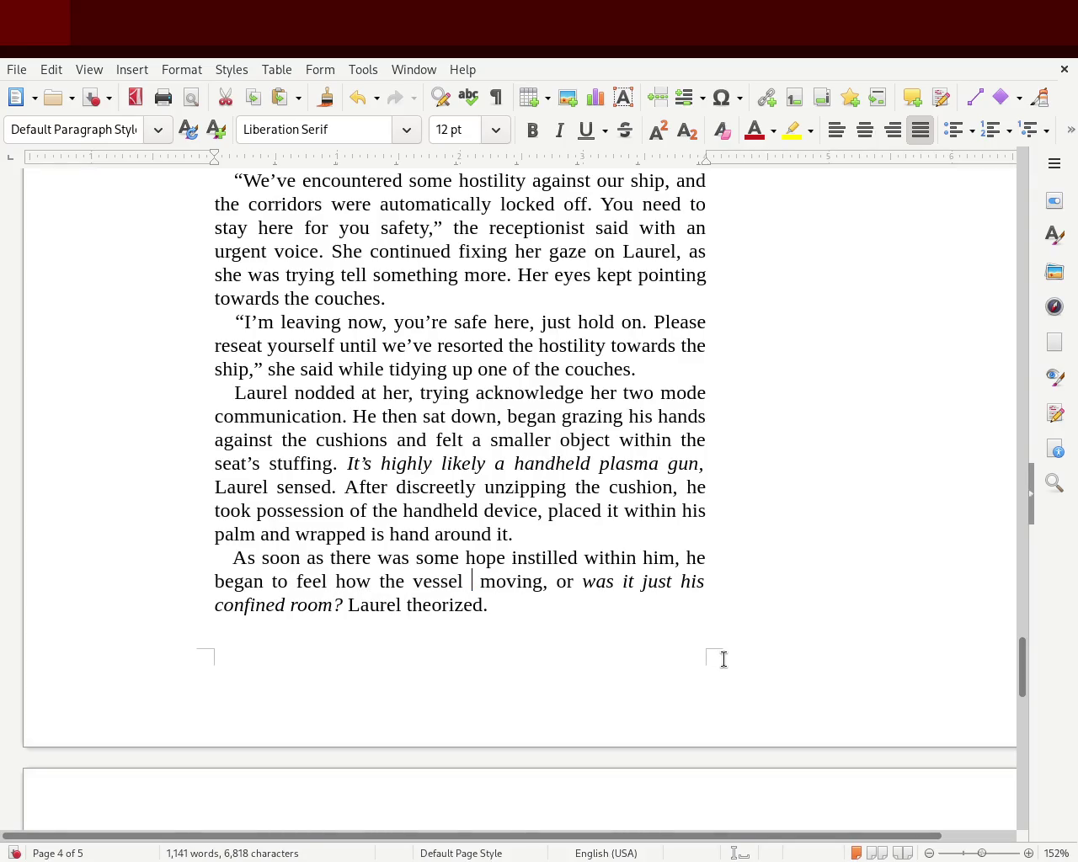
pyautogui.press('Right')
pyautogui.press('Right')
pyautogui.press('Right')
pyautogui.press('Right')
pyautogui.press('Right')
pyautogui.press('Right')
pyautogui.press('BackSpace')
pyautogui.press('BackSpace')
pyautogui.press('BackSpace')
pyautogui.write('ed')
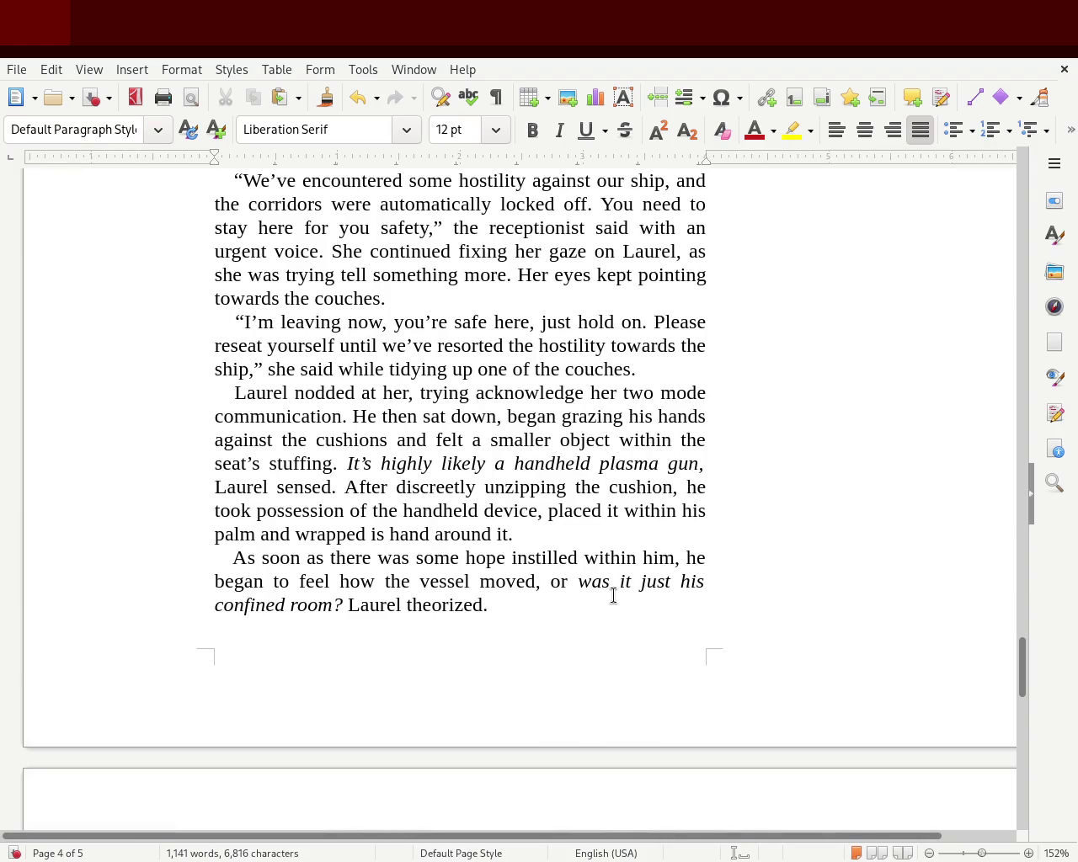
pyautogui.press('Delete')
pyautogui.press('Right')
pyautogui.press('Right')
pyautogui.press('Right')
pyautogui.write(',')
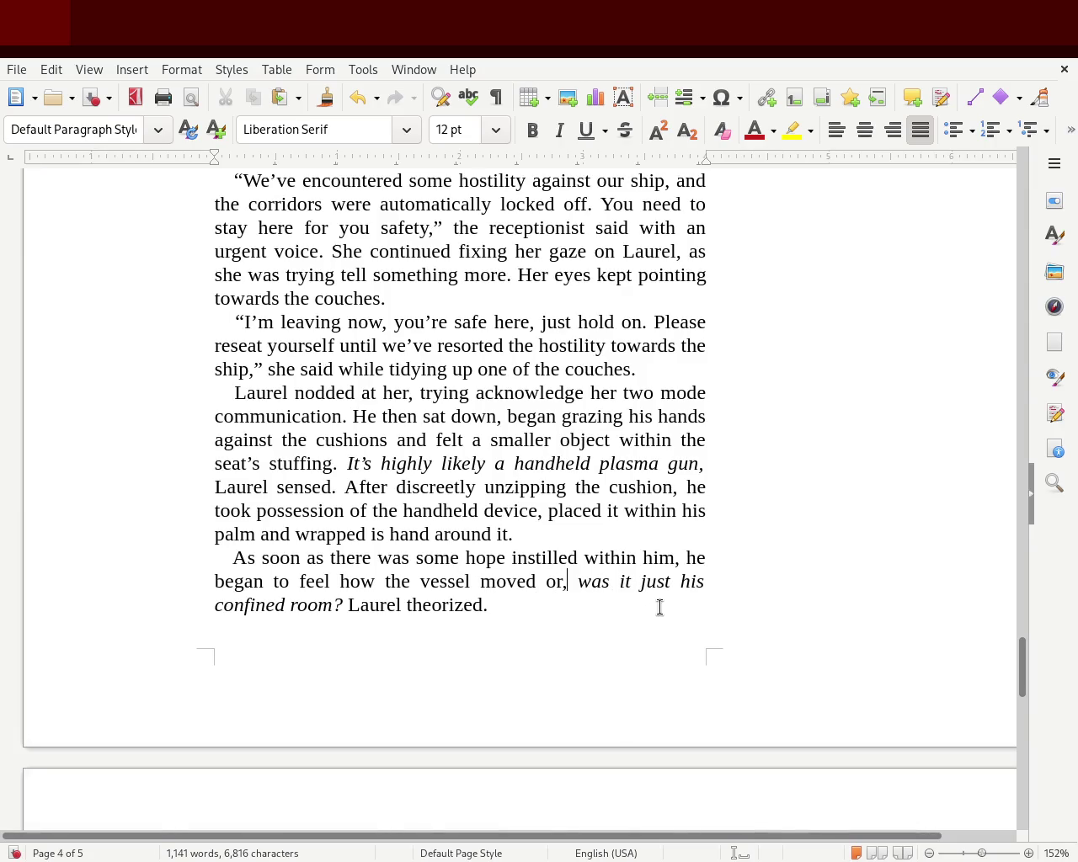
# Step: Put the comma back after 'moved' and delete the one after 'or'
pyautogui.click(331, 603)
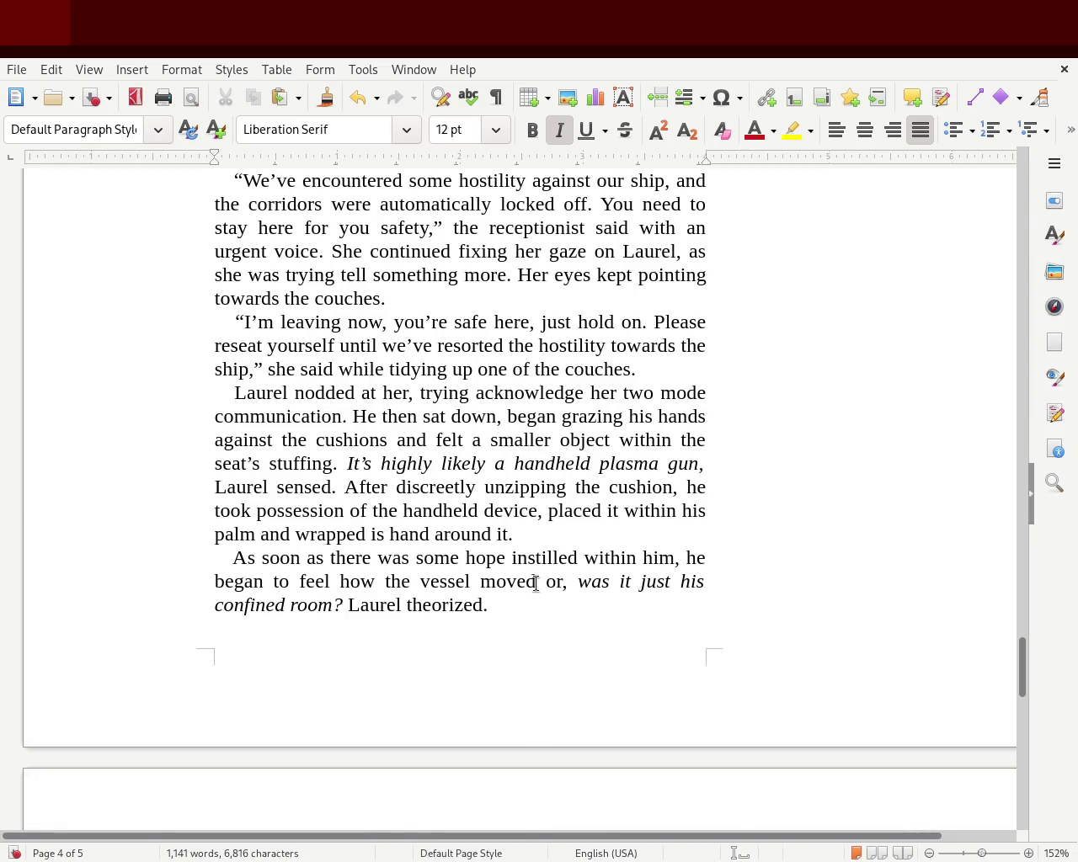
pyautogui.click(536, 583)
pyautogui.write(',')
pyautogui.click(575, 586)
pyautogui.press('BackSpace')
pyautogui.press('BackSpace')
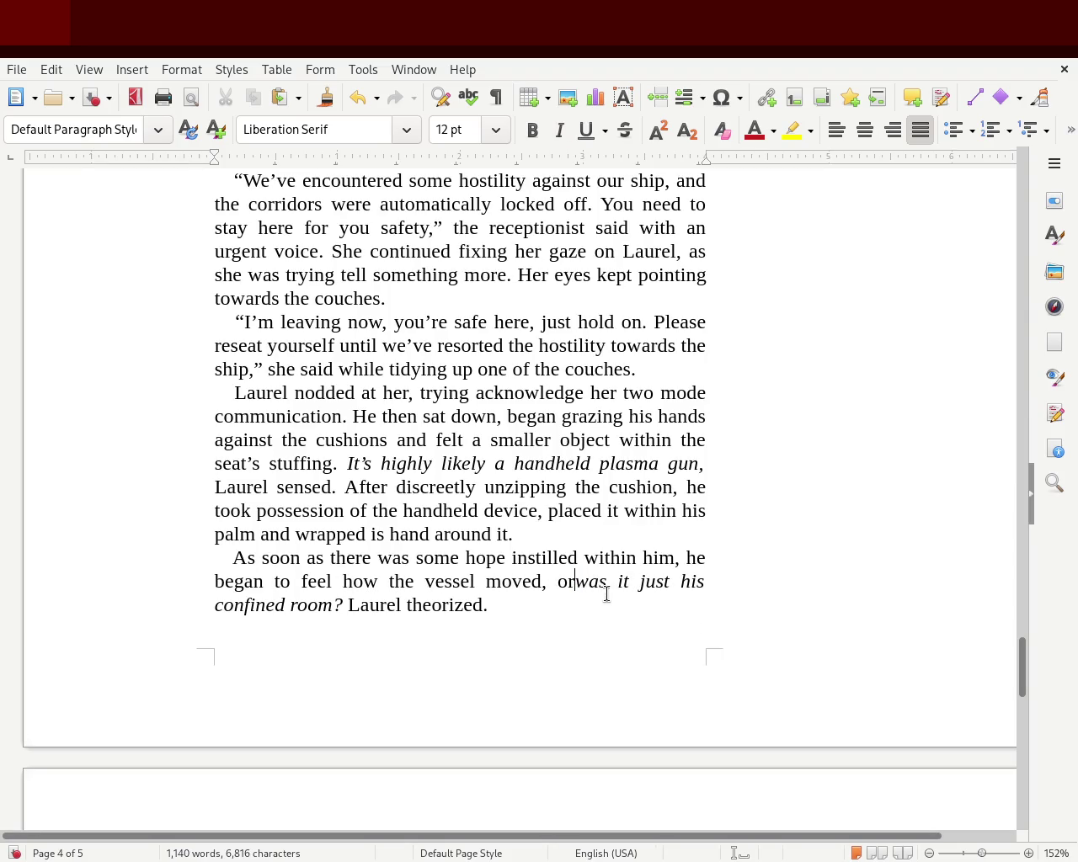
# Step: Italicize the text from 'or' into 'was'
pyautogui.doubleClick(559, 581)
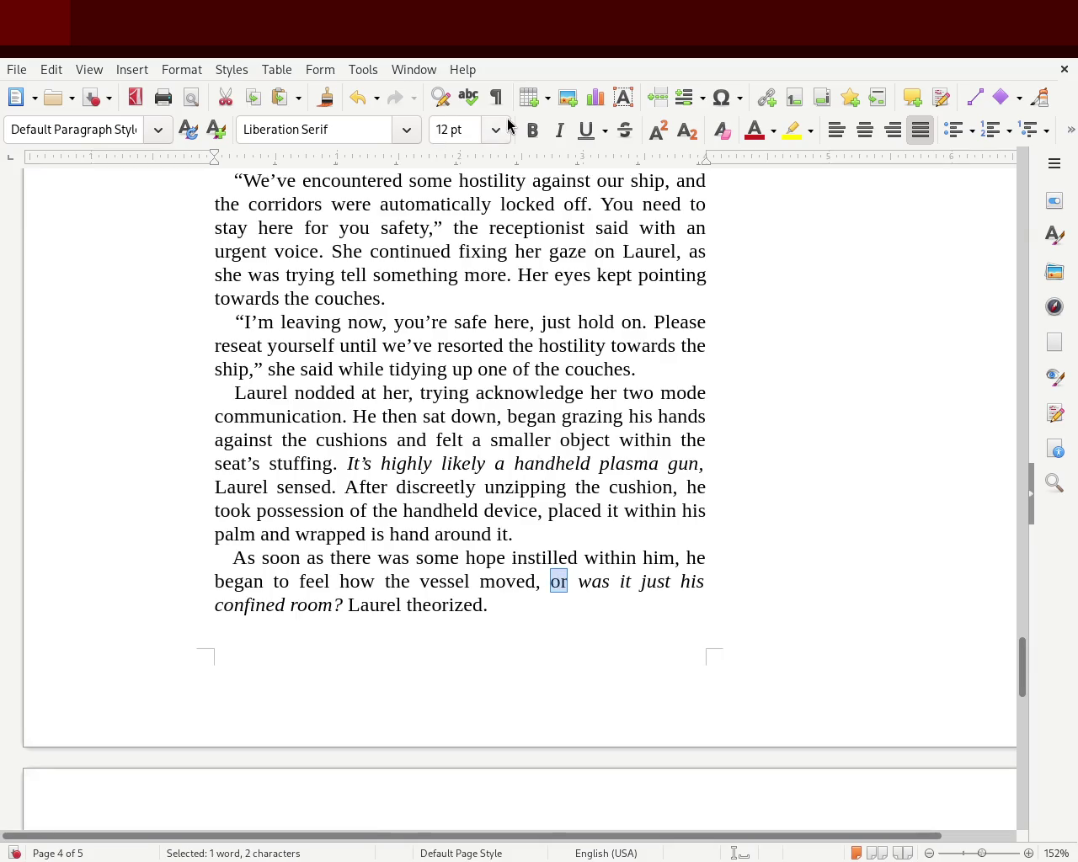
pyautogui.click(558, 541)
pyautogui.moveTo(560, 581); pyautogui.dragTo(609, 582)
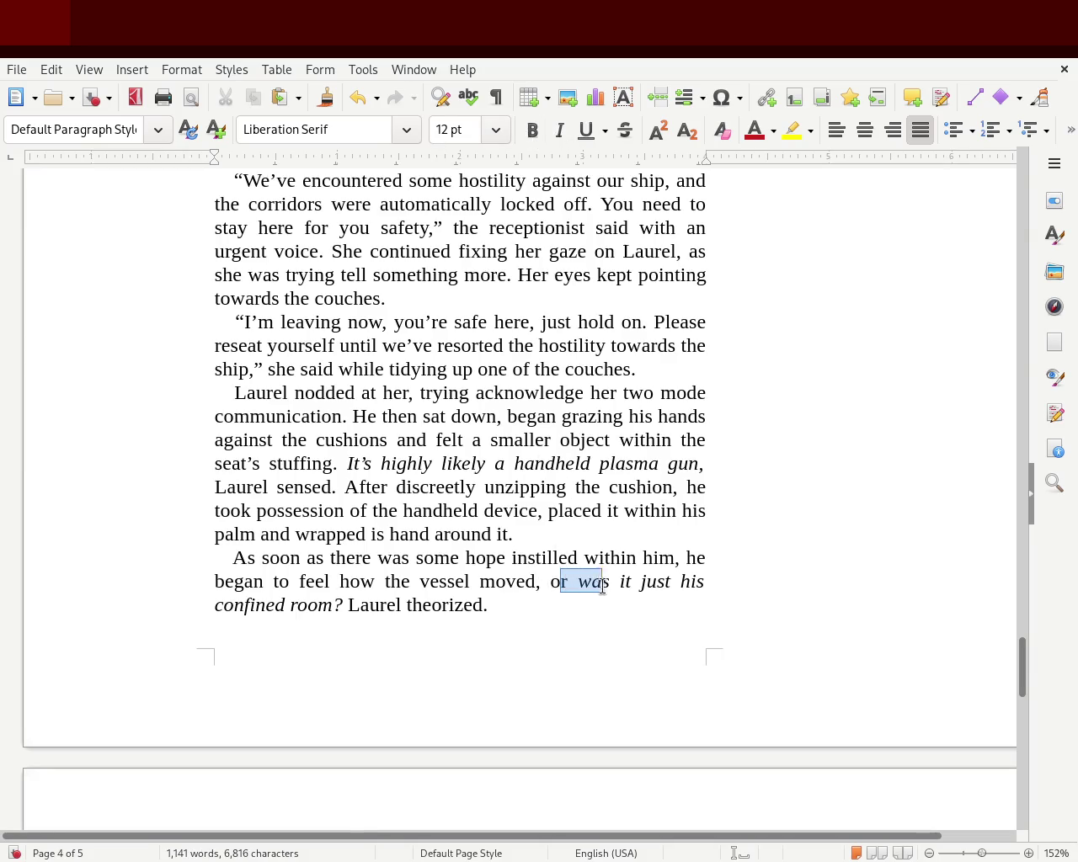
pyautogui.click(559, 131)
pyautogui.click(619, 493)
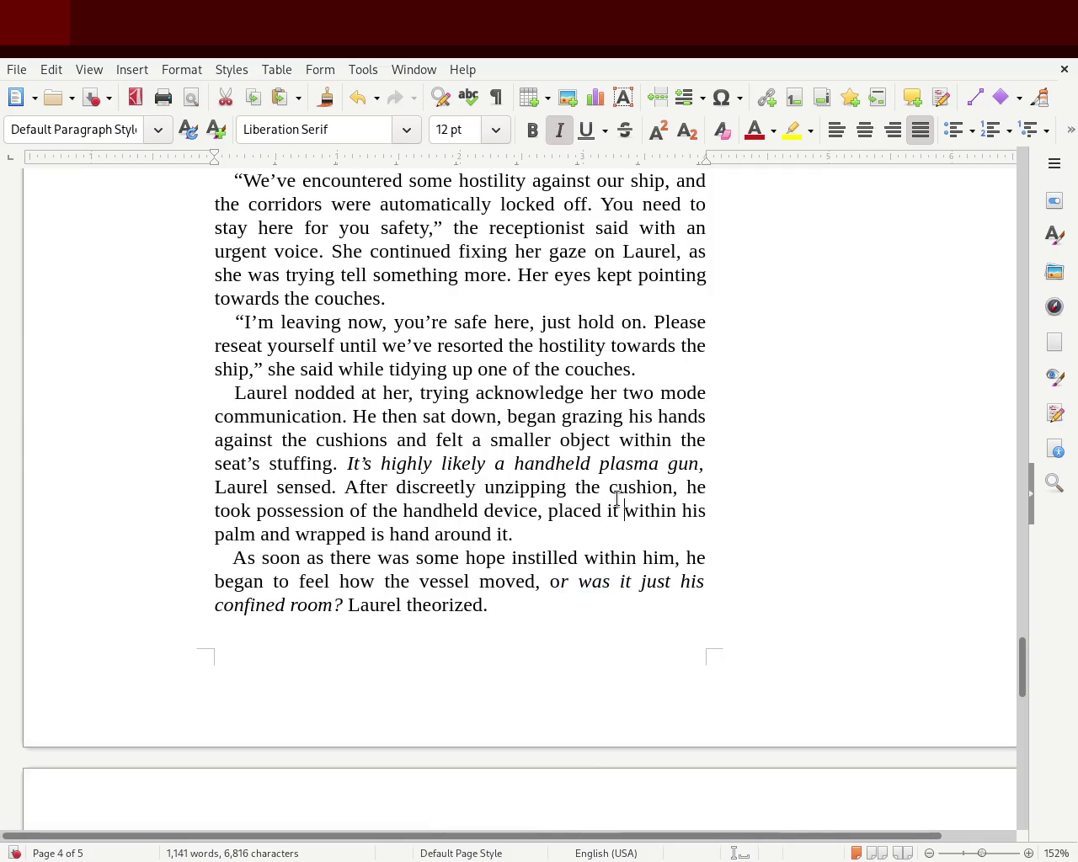
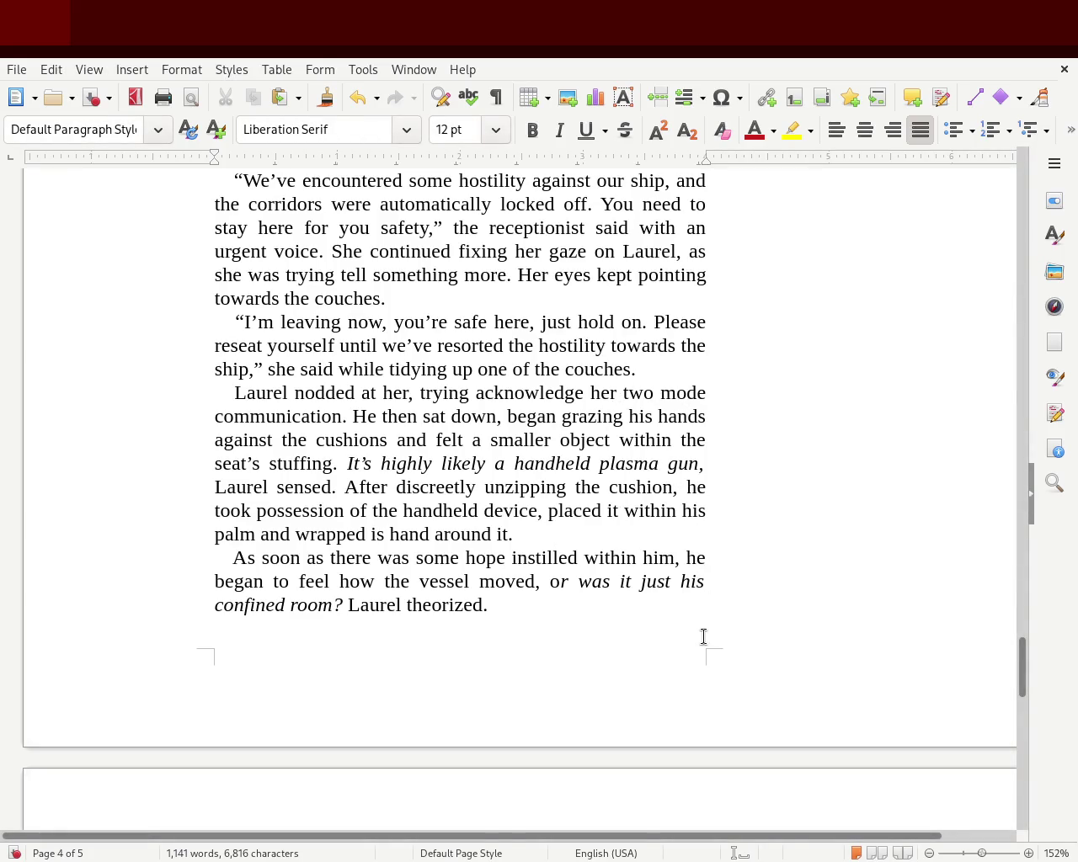
# Step: Try adding 'correctly', then 'more correctly', to chapter 2's closing sentence
pyautogui.click(403, 607)
pyautogui.write('correclty')
pyautogui.press('BackSpace')
pyautogui.press('BackSpace')
pyautogui.press('BackSpace')
pyautogui.press('BackSpace')
pyautogui.press('BackSpace')
pyautogui.press('BackSpace')
pyautogui.press('BackSpace')
pyautogui.press('BackSpace')
pyautogui.press('BackSpace')
pyautogui.click(482, 603)
pyautogui.write('more correctly')
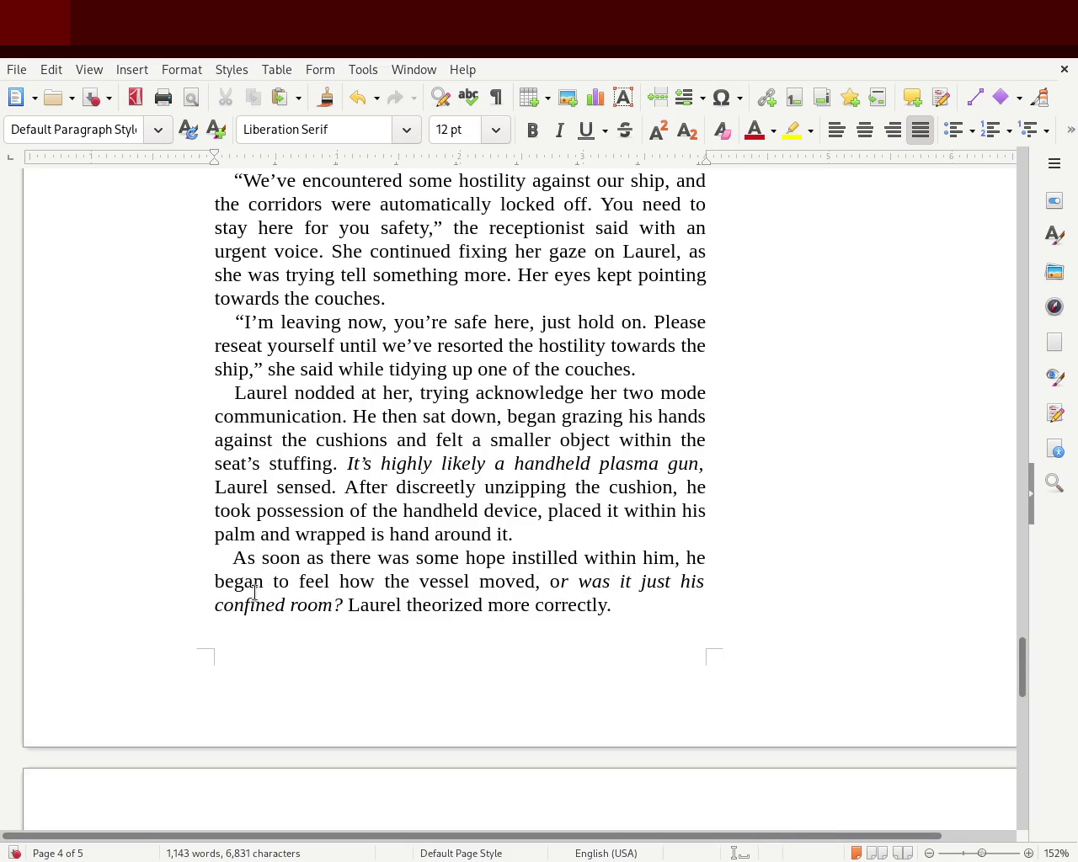
# Step: Remove the trial words 'that was' and 'more correctly' from the sentence
pyautogui.click(337, 606)
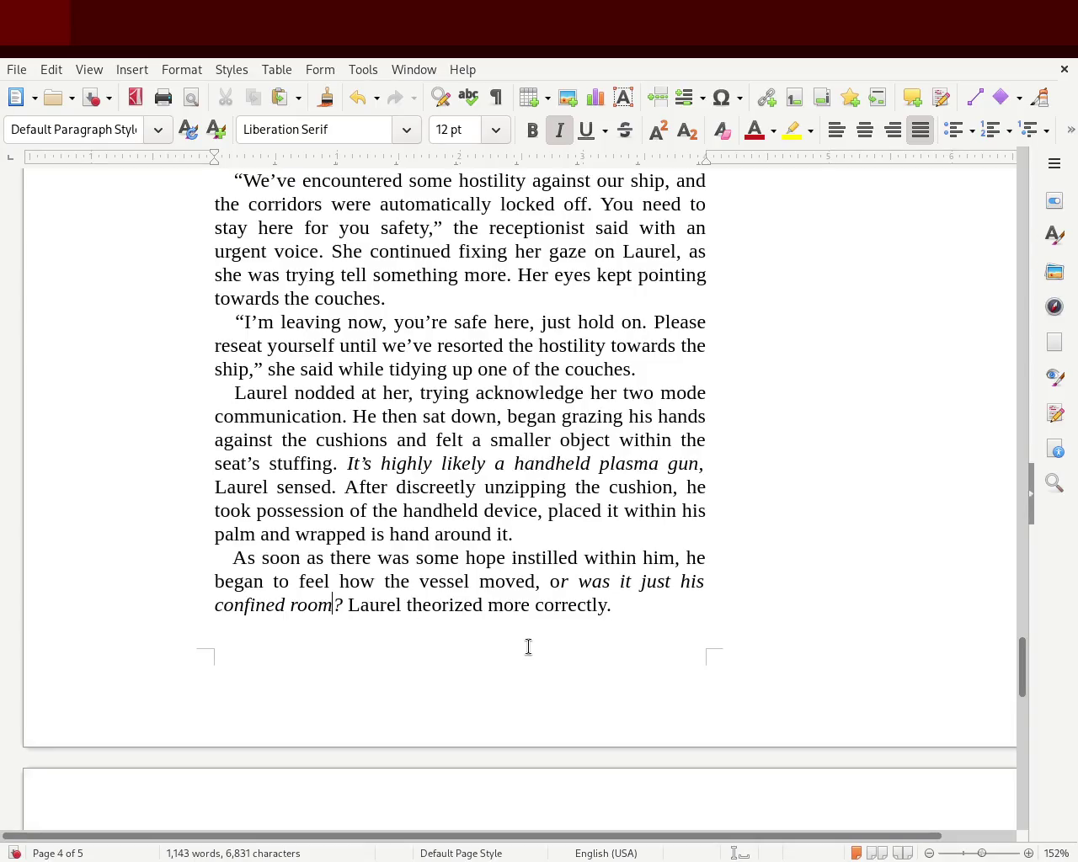
pyautogui.write('that ')
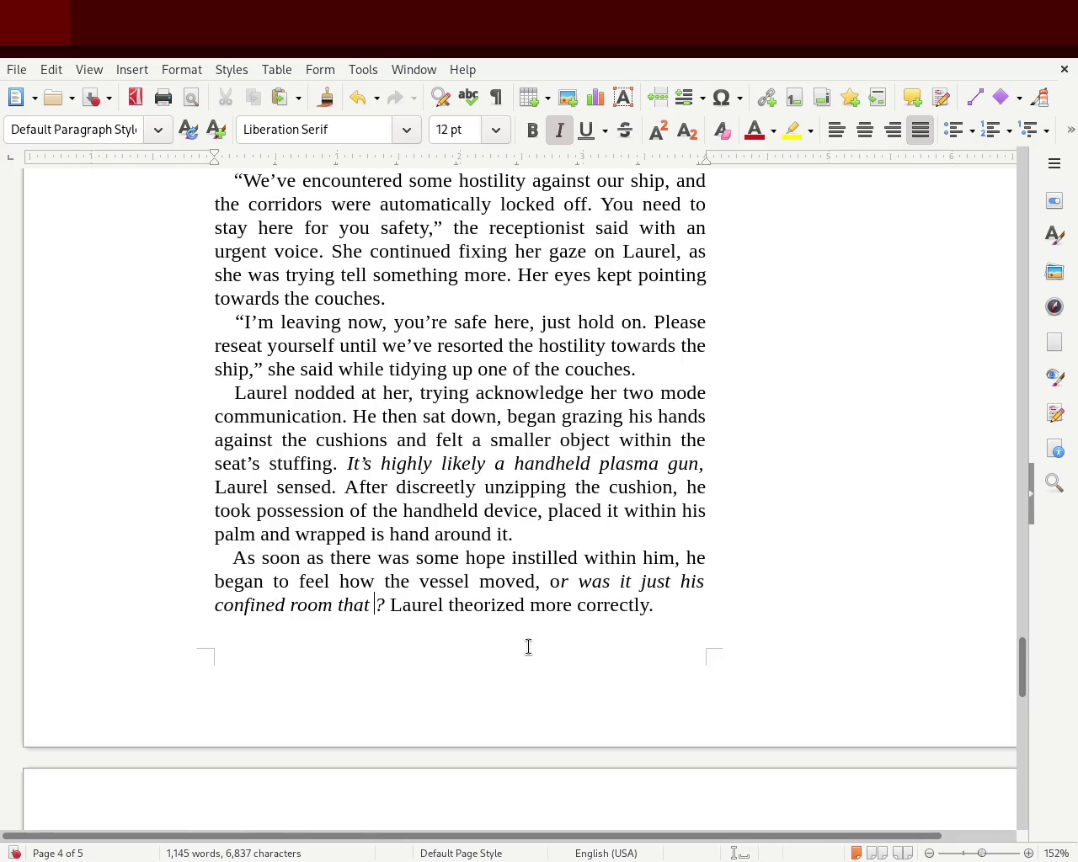
pyautogui.write('was')
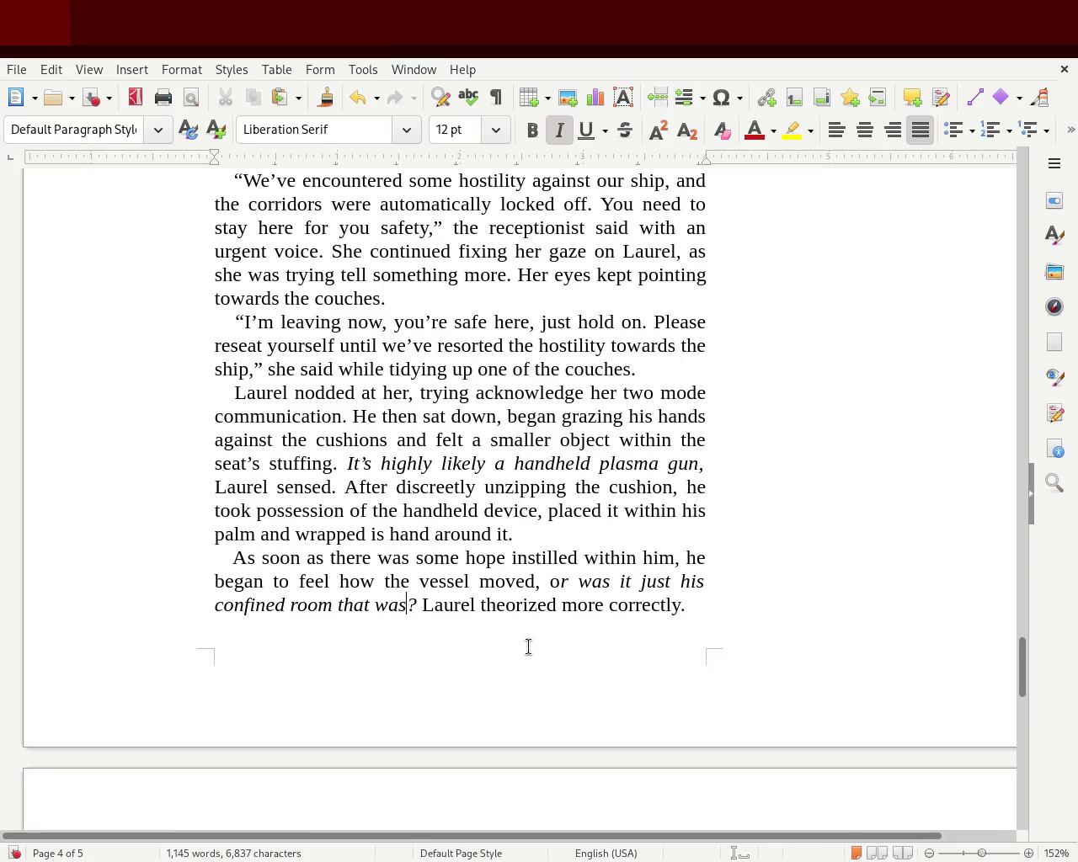
pyautogui.press('BackSpace')
pyautogui.press('BackSpace')
pyautogui.press('BackSpace')
pyautogui.press('BackSpace')
pyautogui.press('BackSpace')
pyautogui.press('BackSpace')
pyautogui.press('BackSpace')
# Step: Insert 'kept' before 'theorized', change it to 'theorizing', and save the manuscript
pyautogui.press('BackSpace')
pyautogui.press('BackSpace')
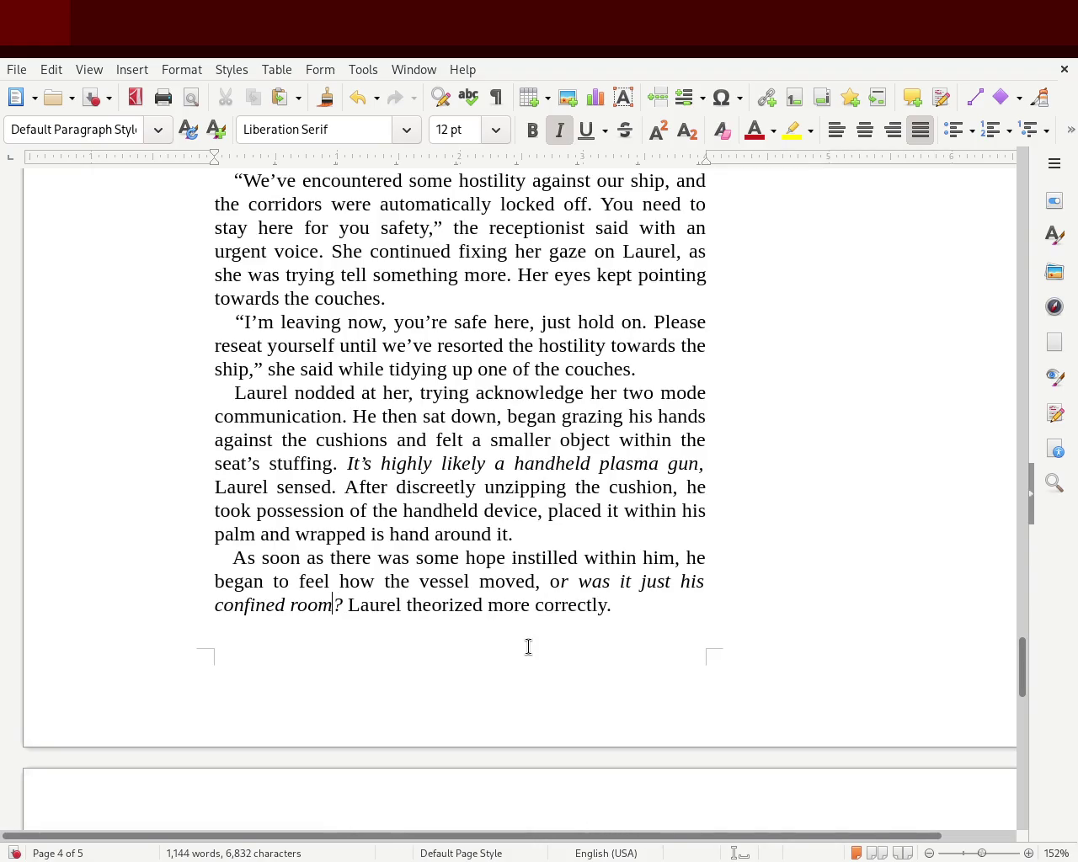
pyautogui.doubleClick(512, 604)
pyautogui.press('Delete')
pyautogui.press('Delete')
pyautogui.press('Delete')
pyautogui.press('Delete')
pyautogui.press('Delete')
pyautogui.press('Delete')
pyautogui.press('Delete')
pyautogui.press('Delete')
pyautogui.press('Left')
pyautogui.write('kept')
pyautogui.press('Right')
pyautogui.press('Right')
pyautogui.press('Down')
pyautogui.scroll(-3, 793, 649)
pyautogui.press('Right')
pyautogui.press('BackSpace')
pyautogui.press('BackSpace')
pyautogui.write('ing')
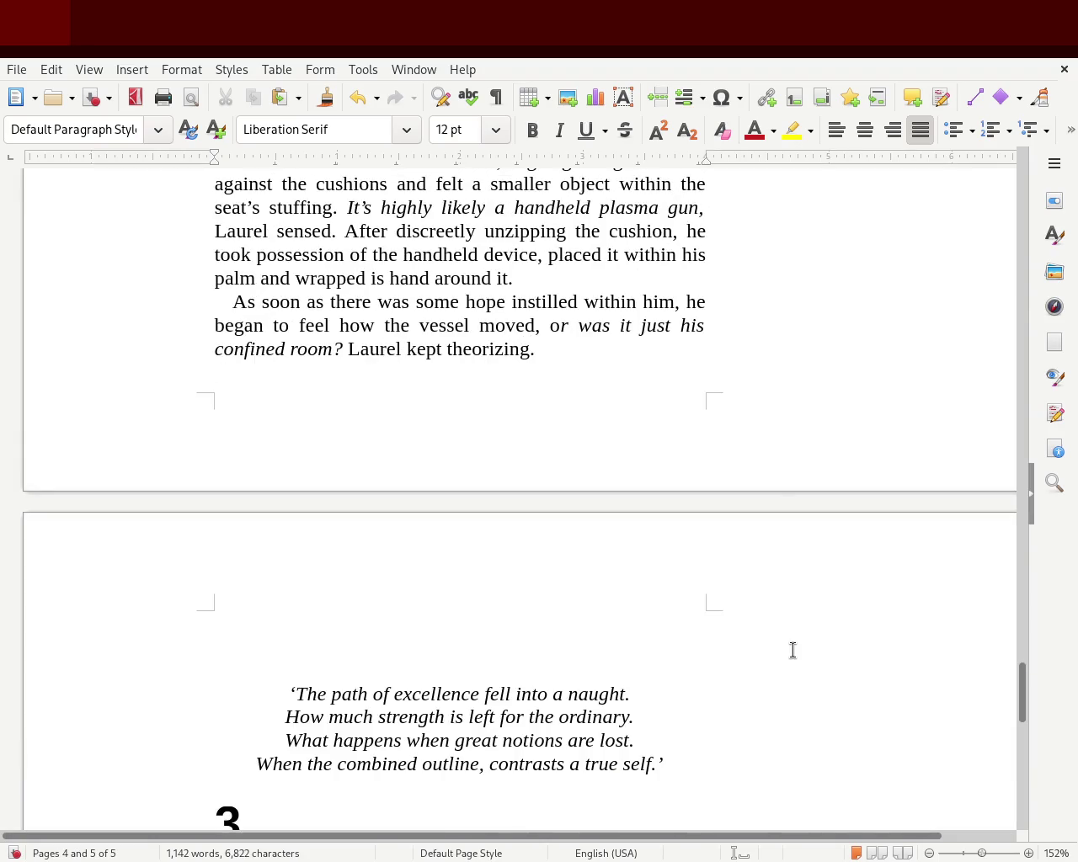
pyautogui.click(590, 328)
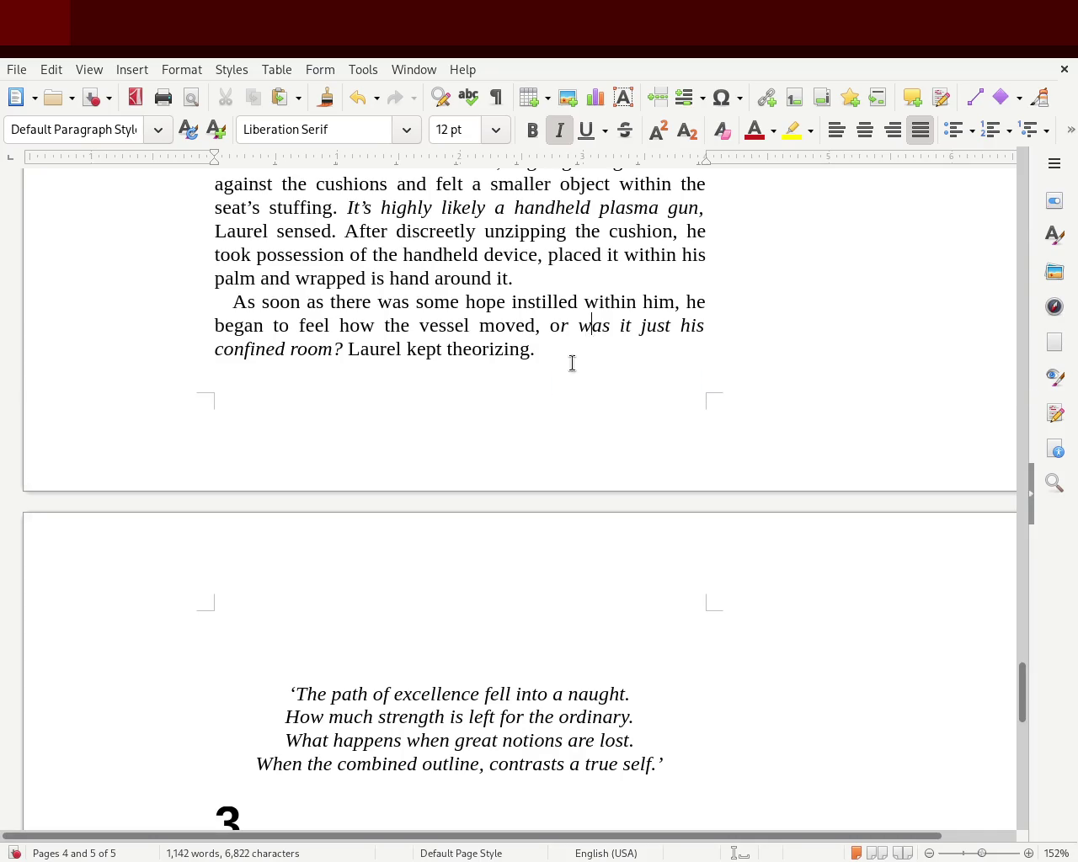
pyautogui.hotkey('ctrl', 's')
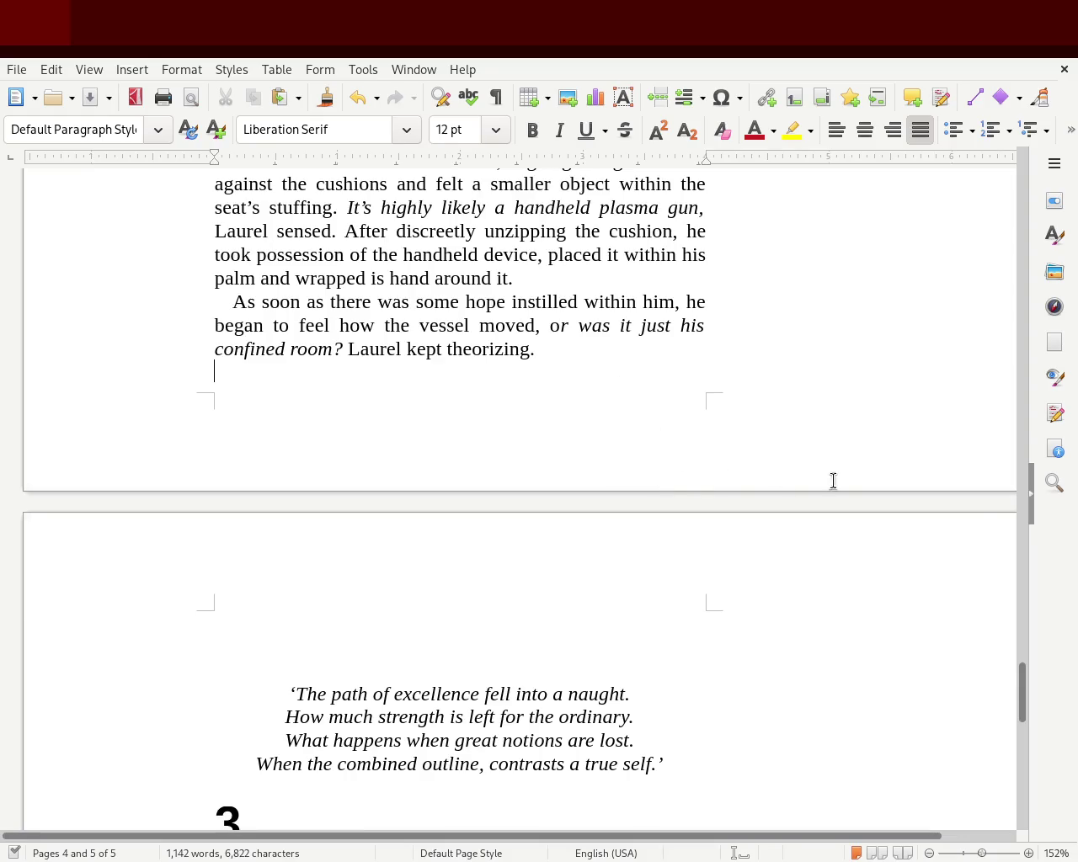
# Step: Review the page 3 poem, return to the end of page 4, and type 'started'
pyautogui.moveTo(1023, 710)
pyautogui.mouseDown()
pyautogui.moveTo(1042, 528)
pyautogui.moveTo(1034, 177)
pyautogui.moveTo(1013, 546)
pyautogui.mouseUp()
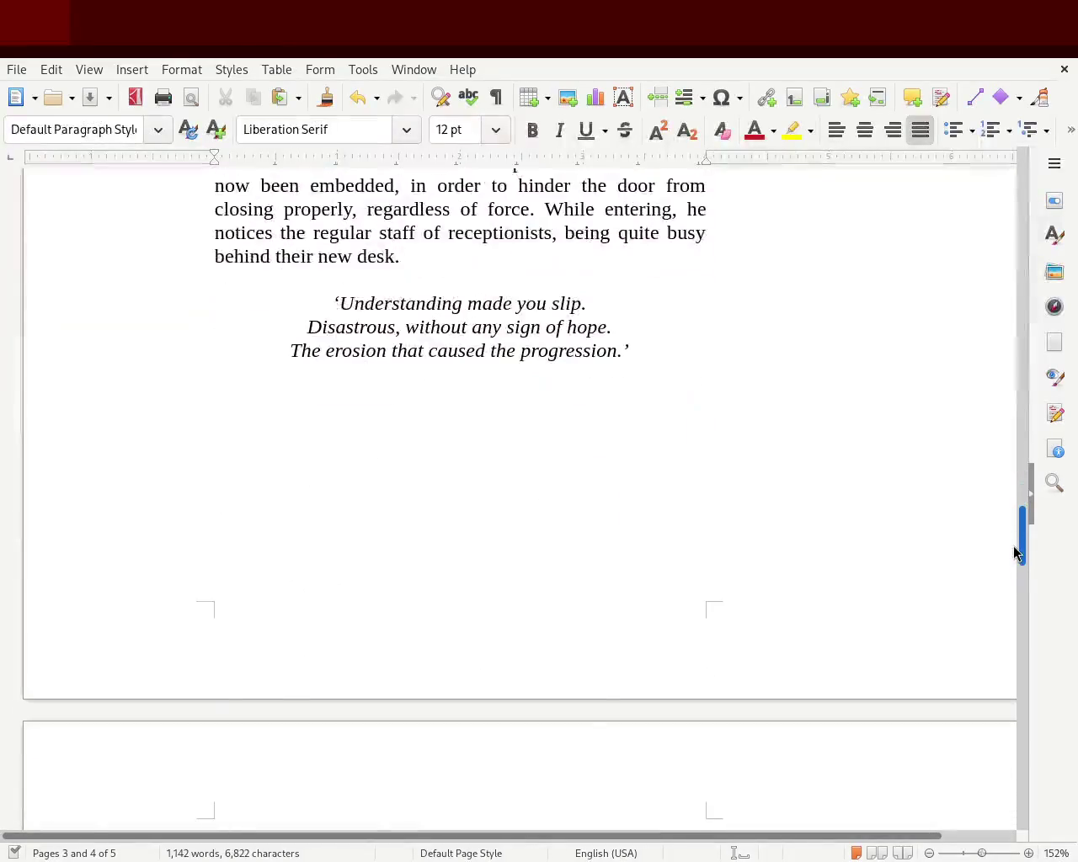
pyautogui.click(388, 397)
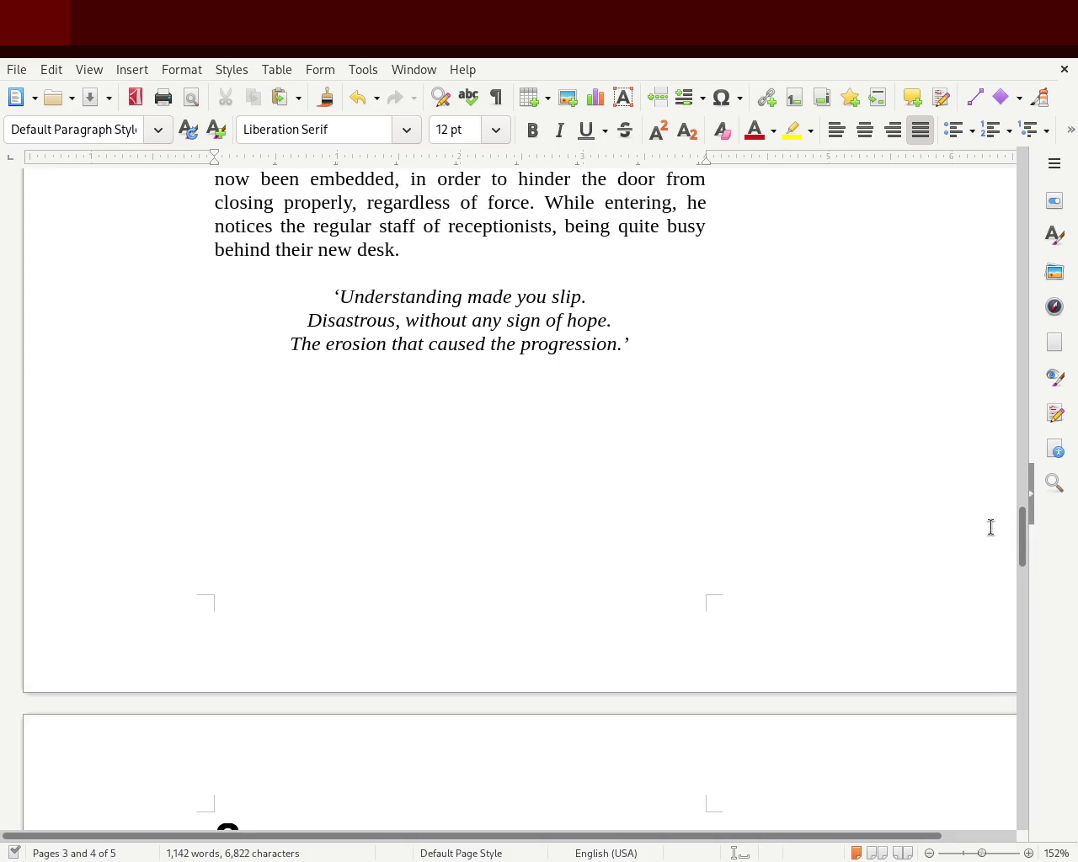
pyautogui.moveTo(1019, 534)
pyautogui.mouseDown()
pyautogui.moveTo(1011, 726)
pyautogui.moveTo(1017, 713)
pyautogui.mouseUp()
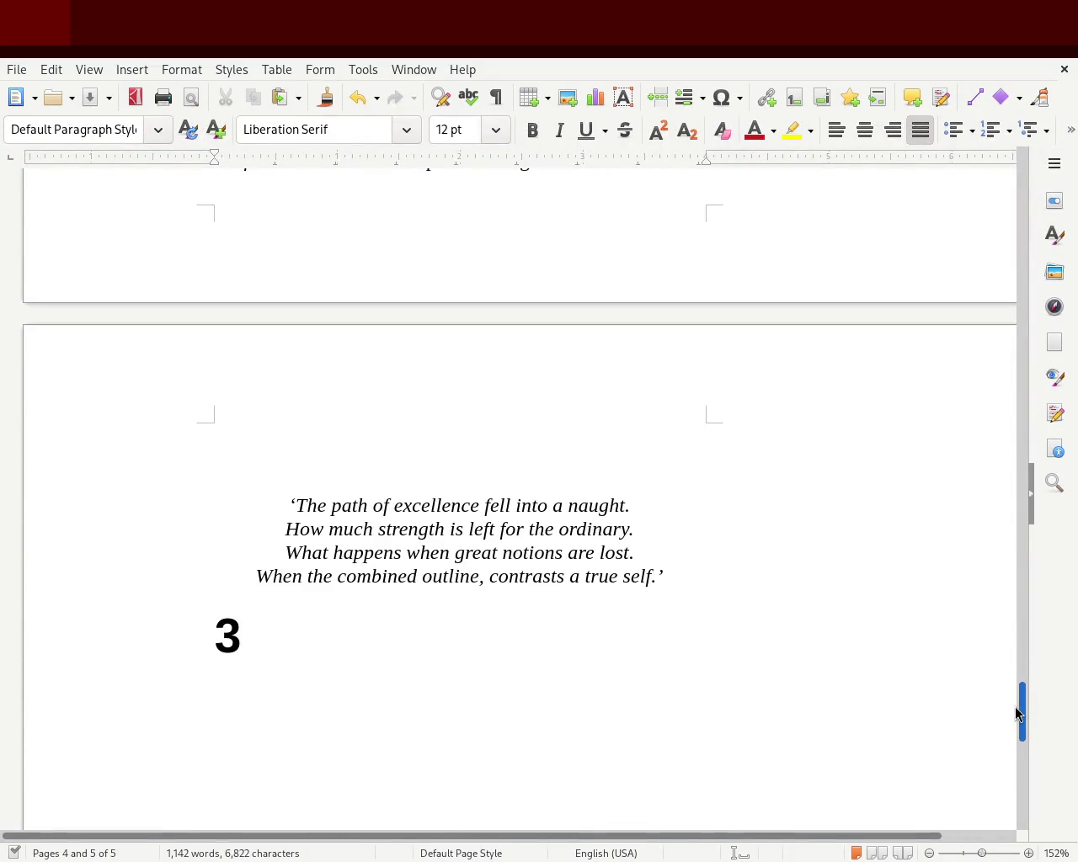
pyautogui.moveTo(1016, 714); pyautogui.dragTo(1016, 671)
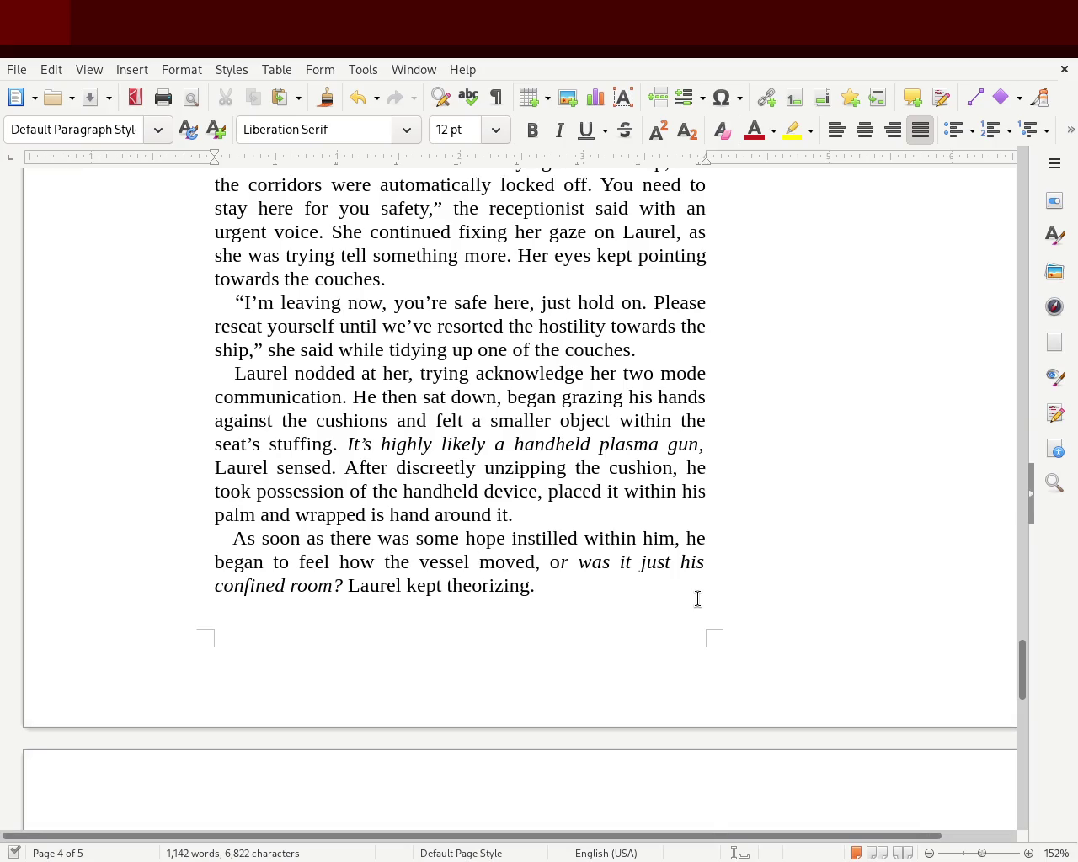
pyautogui.write('started')
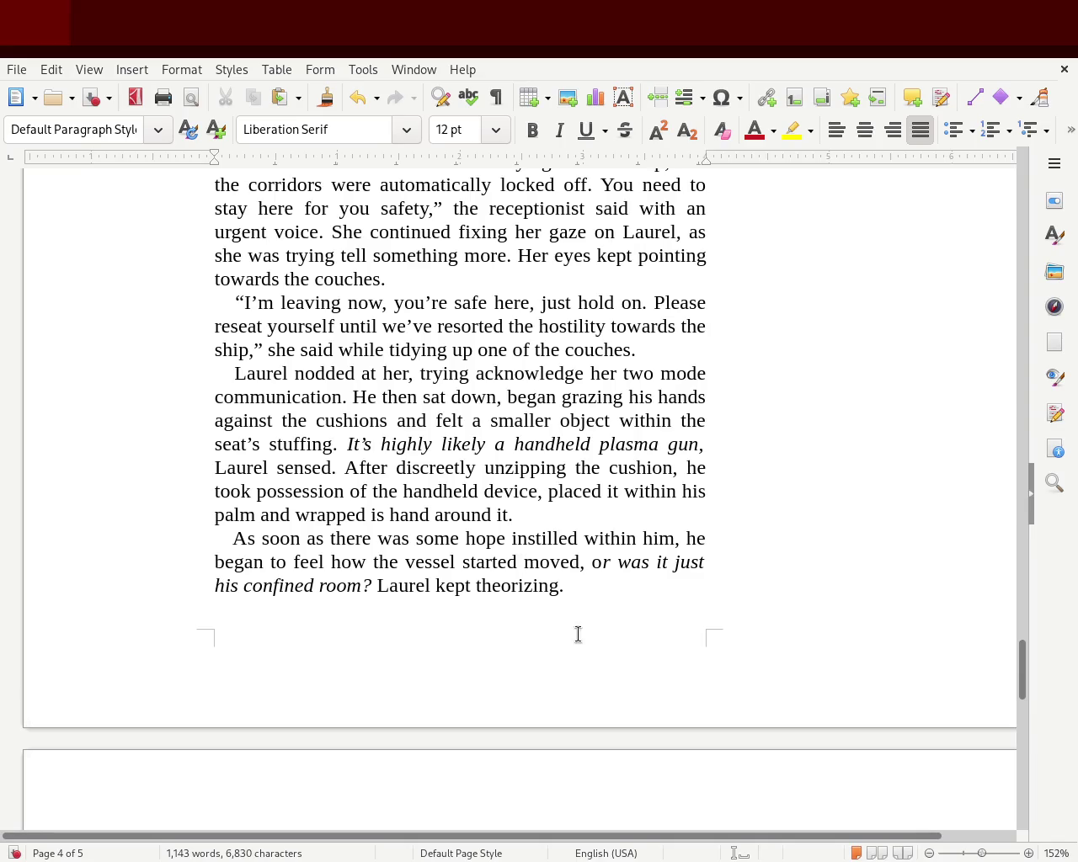
# Step: Check the final sentence, which ends 'Laurel kept theorizing.'
pyautogui.moveTo(397, 587); pyautogui.dragTo(580, 587)
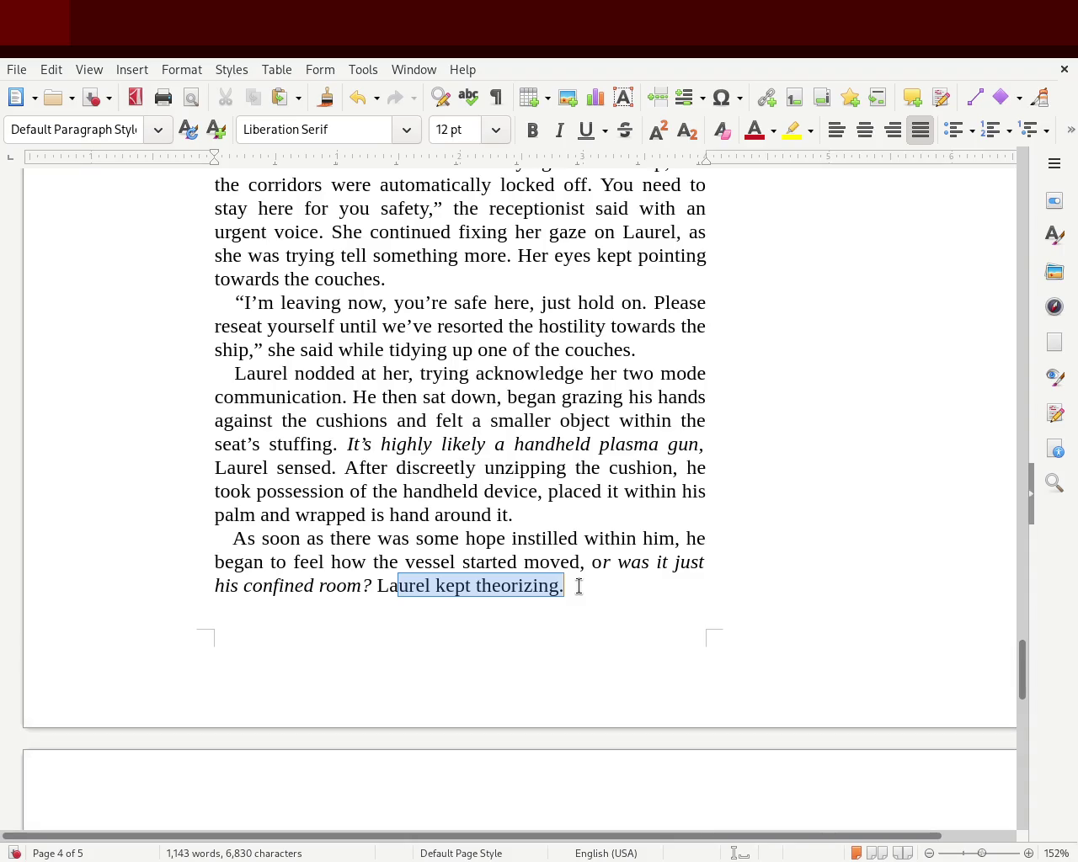
pyautogui.click(579, 587)
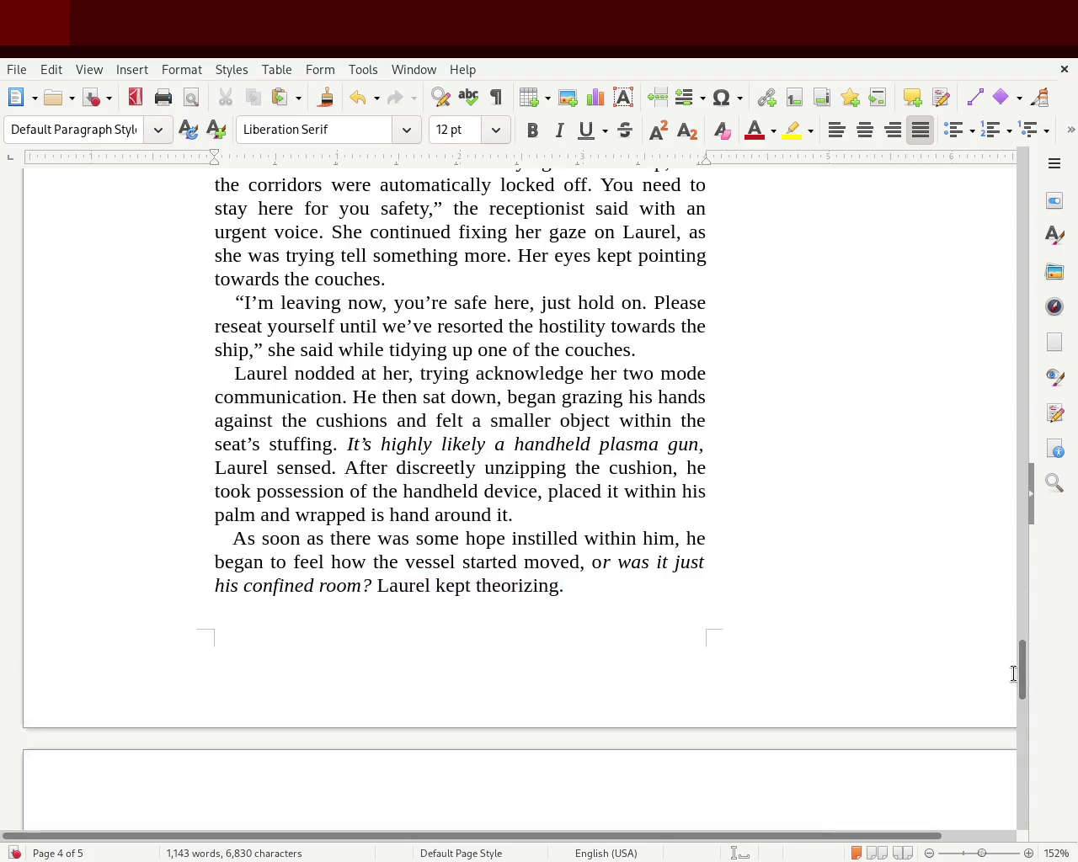
pyautogui.click(556, 587)
pyautogui.moveTo(1021, 676); pyautogui.dragTo(1021, 669)
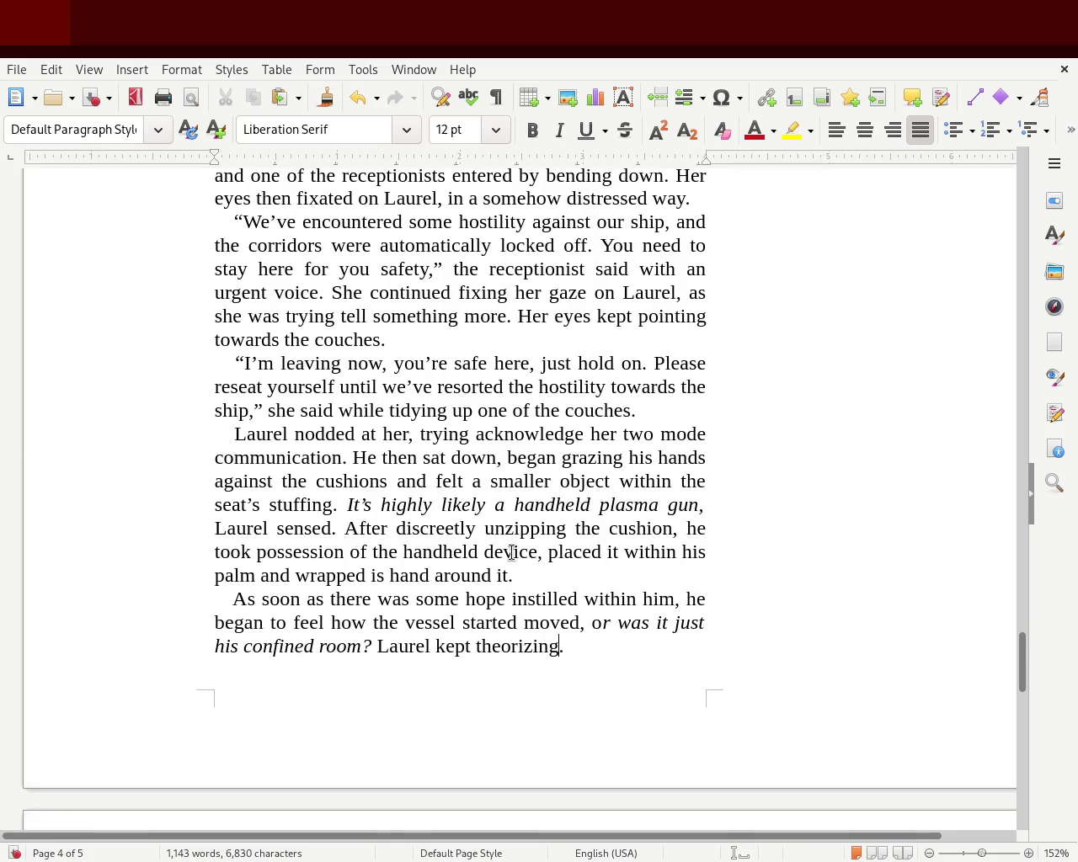
pyautogui.click(650, 655)
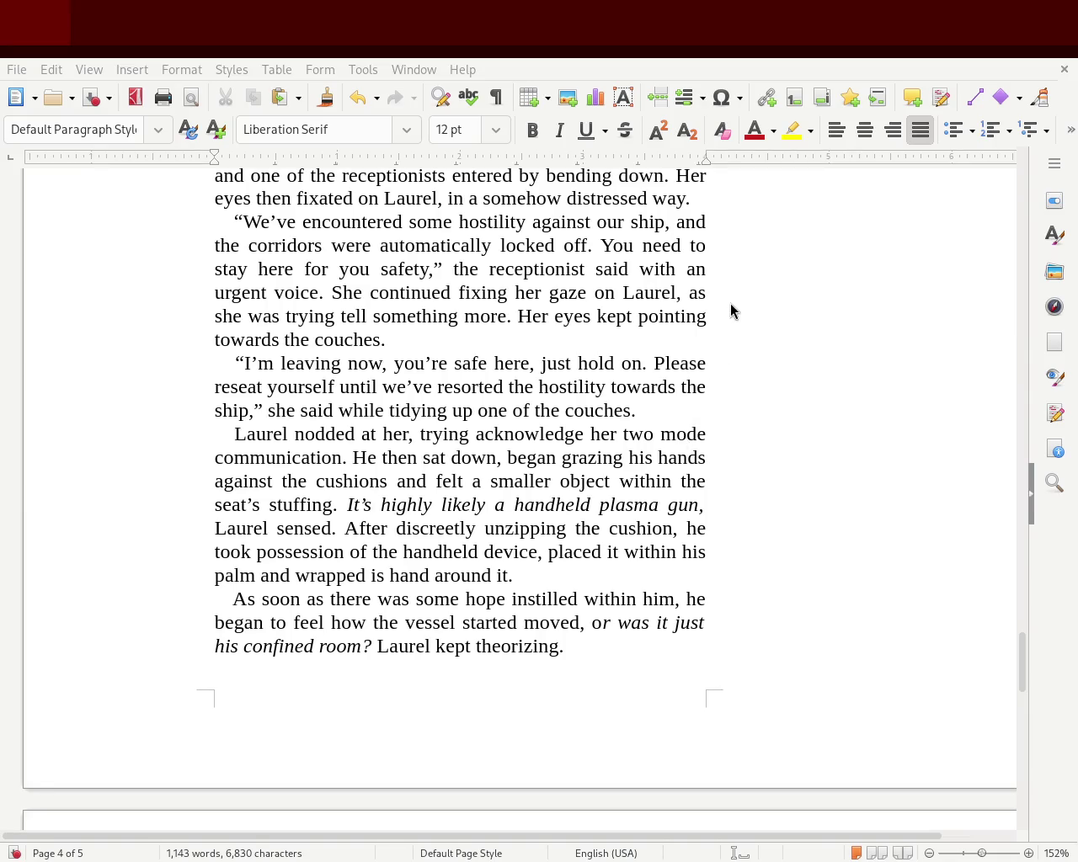
pyautogui.moveTo(1019, 665)
pyautogui.mouseDown()
pyautogui.moveTo(1020, 149)
pyautogui.moveTo(1023, 726)
pyautogui.moveTo(1031, 657)
pyautogui.moveTo(1030, 677)
pyautogui.mouseUp()
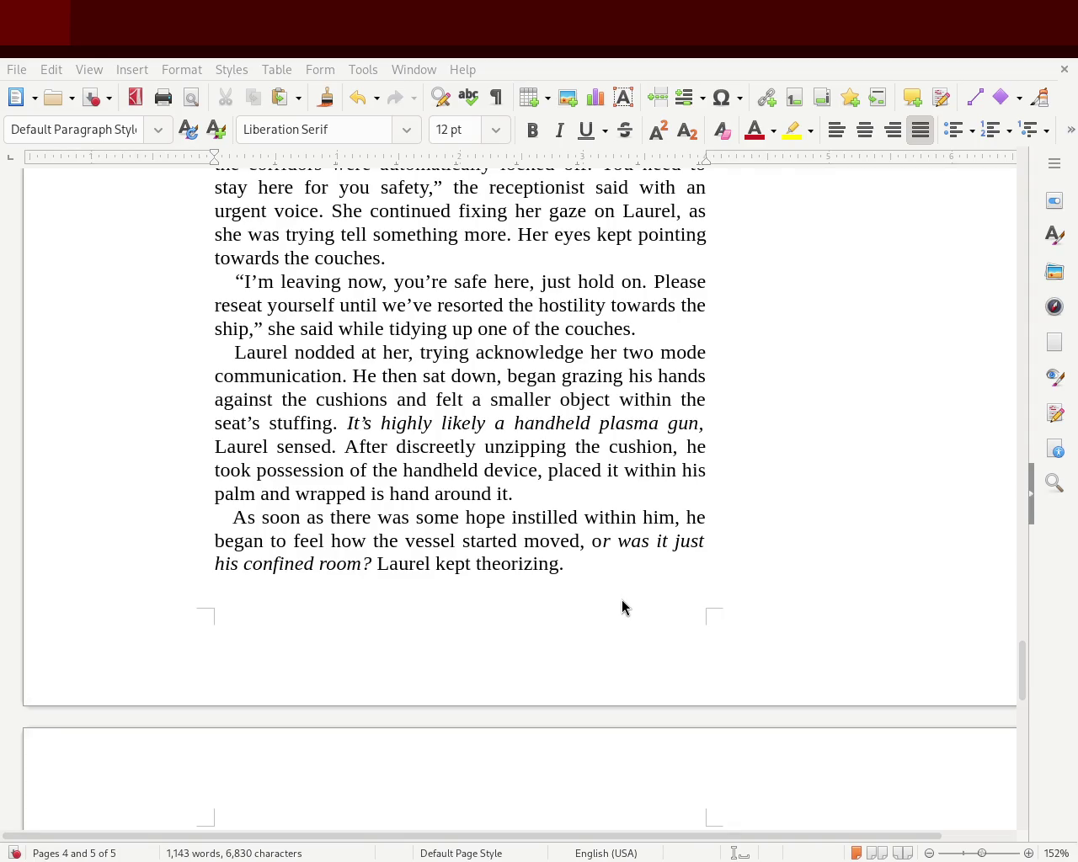
pyautogui.moveTo(1021, 674)
pyautogui.mouseDown()
pyautogui.moveTo(1008, 232)
pyautogui.moveTo(1016, 567)
pyautogui.moveTo(1031, 689)
pyautogui.moveTo(1035, 669)
pyautogui.mouseUp()
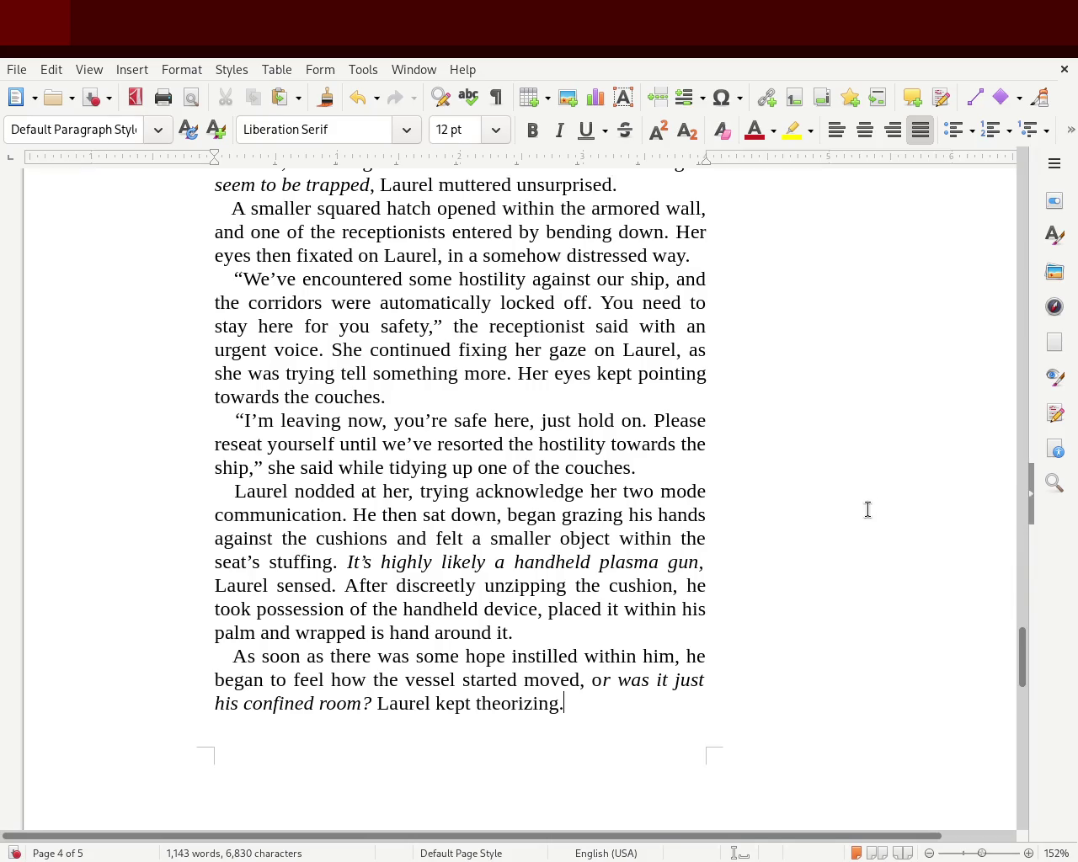
pyautogui.moveTo(1022, 653)
pyautogui.mouseDown()
pyautogui.moveTo(1053, 299)
pyautogui.moveTo(1051, 478)
pyautogui.mouseUp()
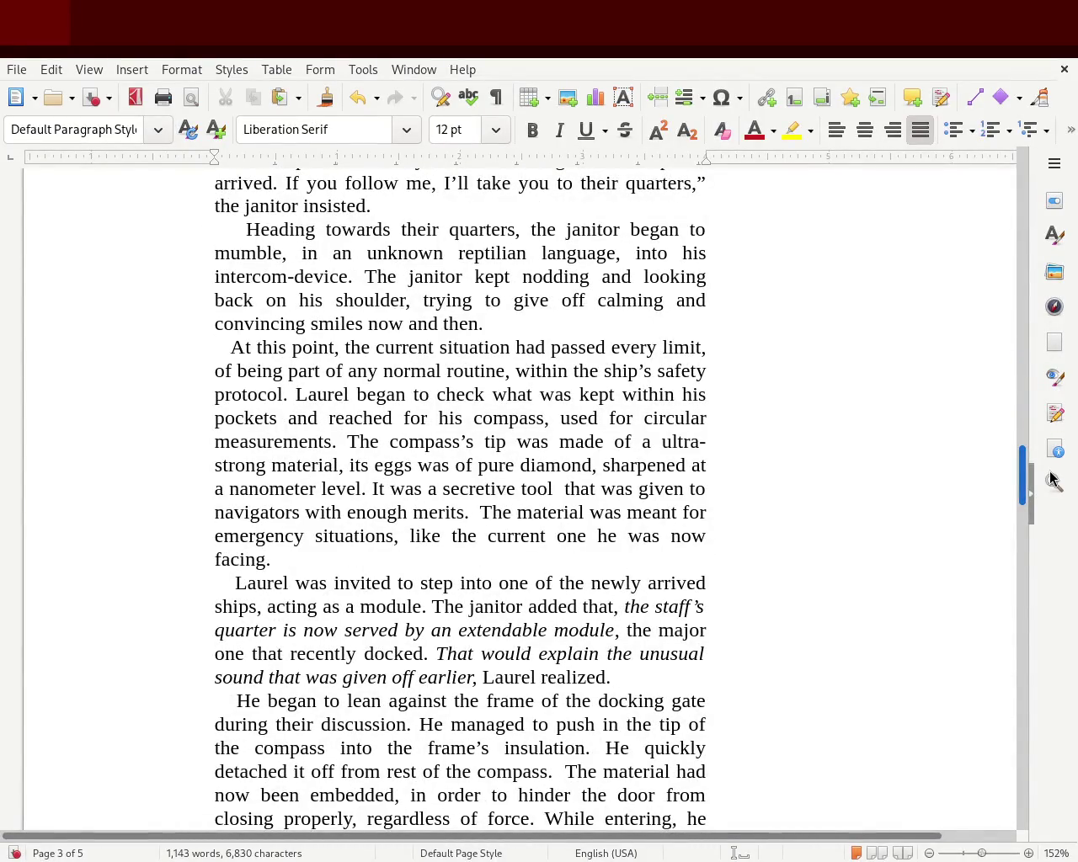
pyautogui.moveTo(1051, 478); pyautogui.dragTo(1046, 506)
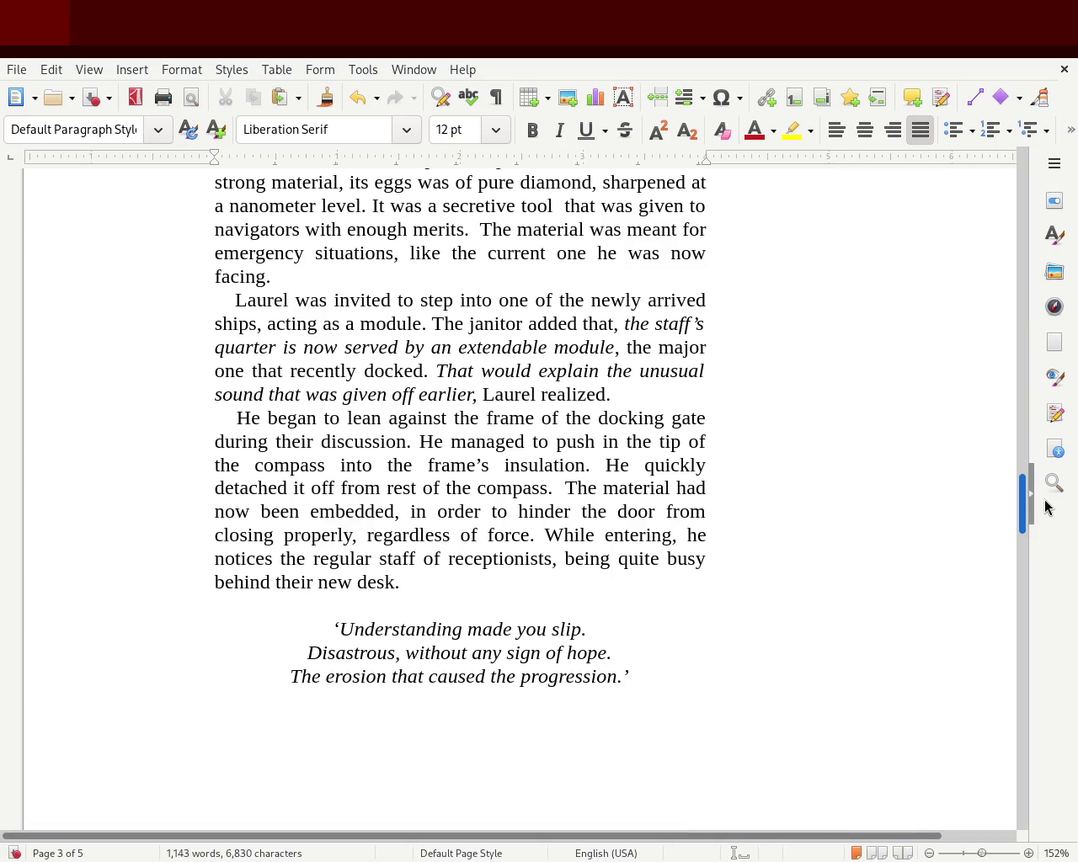
pyautogui.moveTo(1044, 504); pyautogui.dragTo(1035, 587)
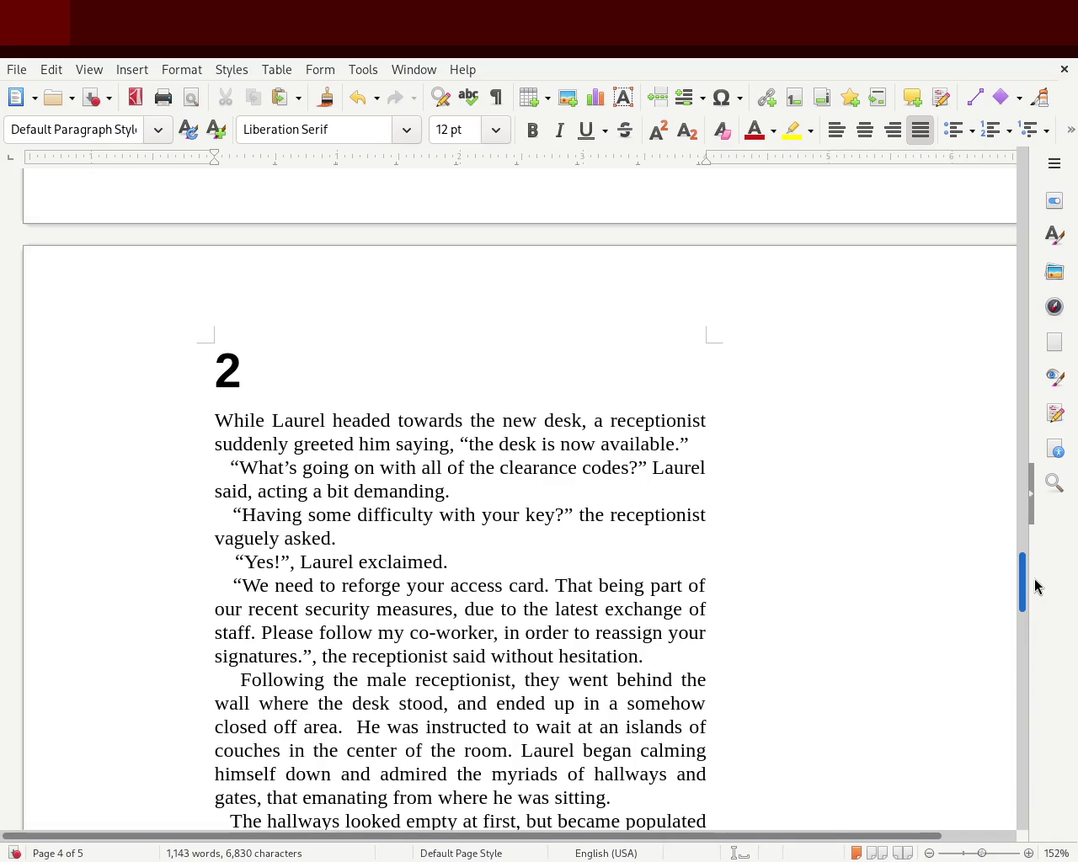
pyautogui.scroll(-1, 1035, 587)
pyautogui.scroll(-2, 1034, 594)
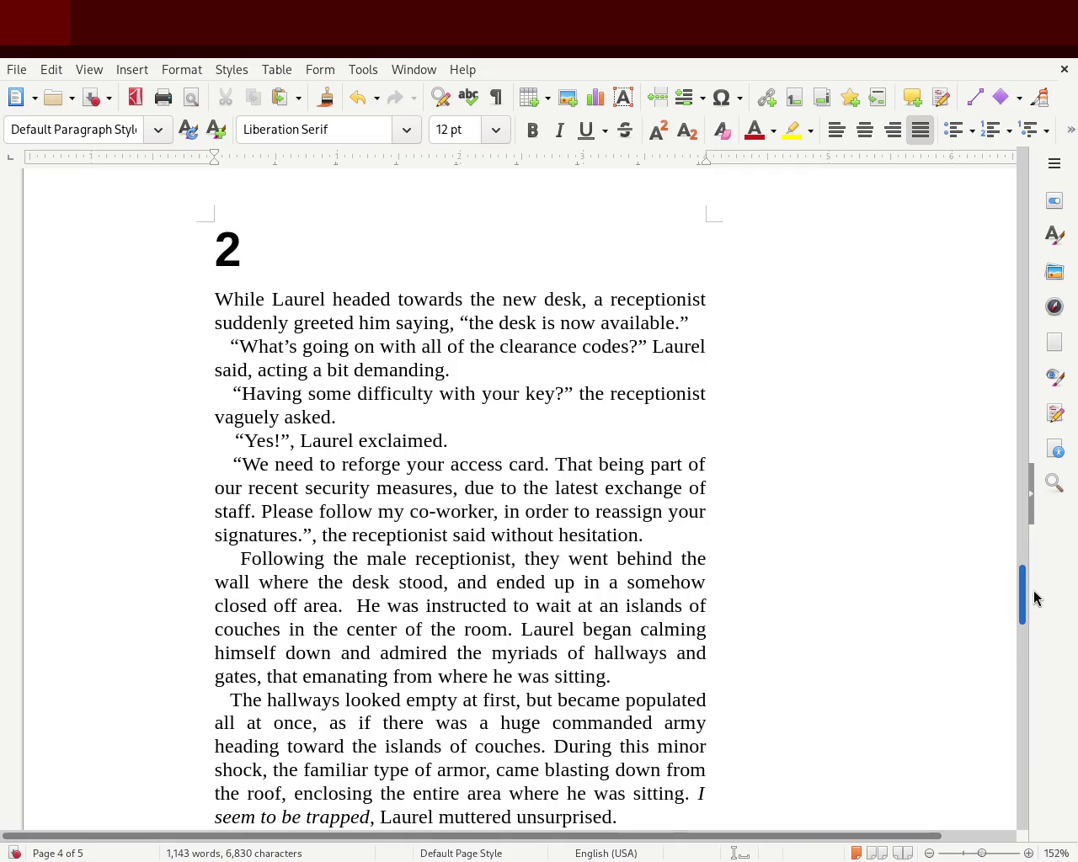
pyautogui.scroll(-2, 1035, 599)
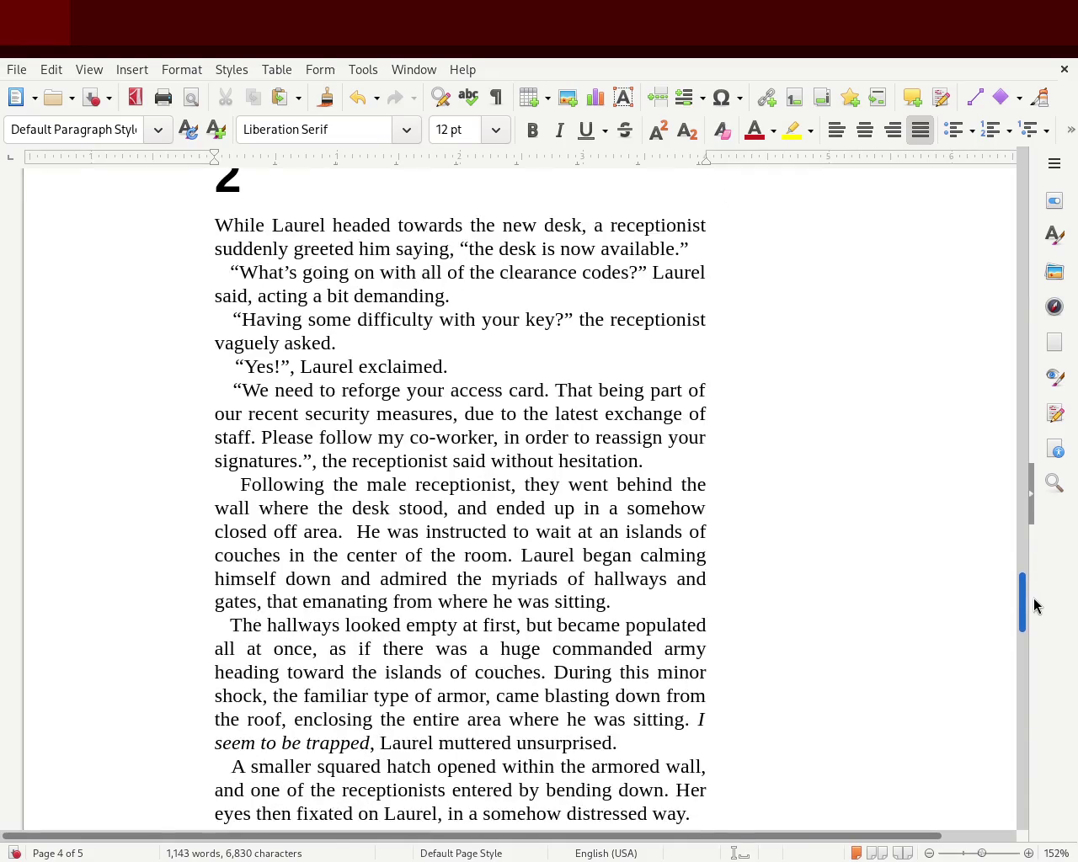
pyautogui.scroll(-2, 1035, 608)
pyautogui.scroll(-1, 1034, 614)
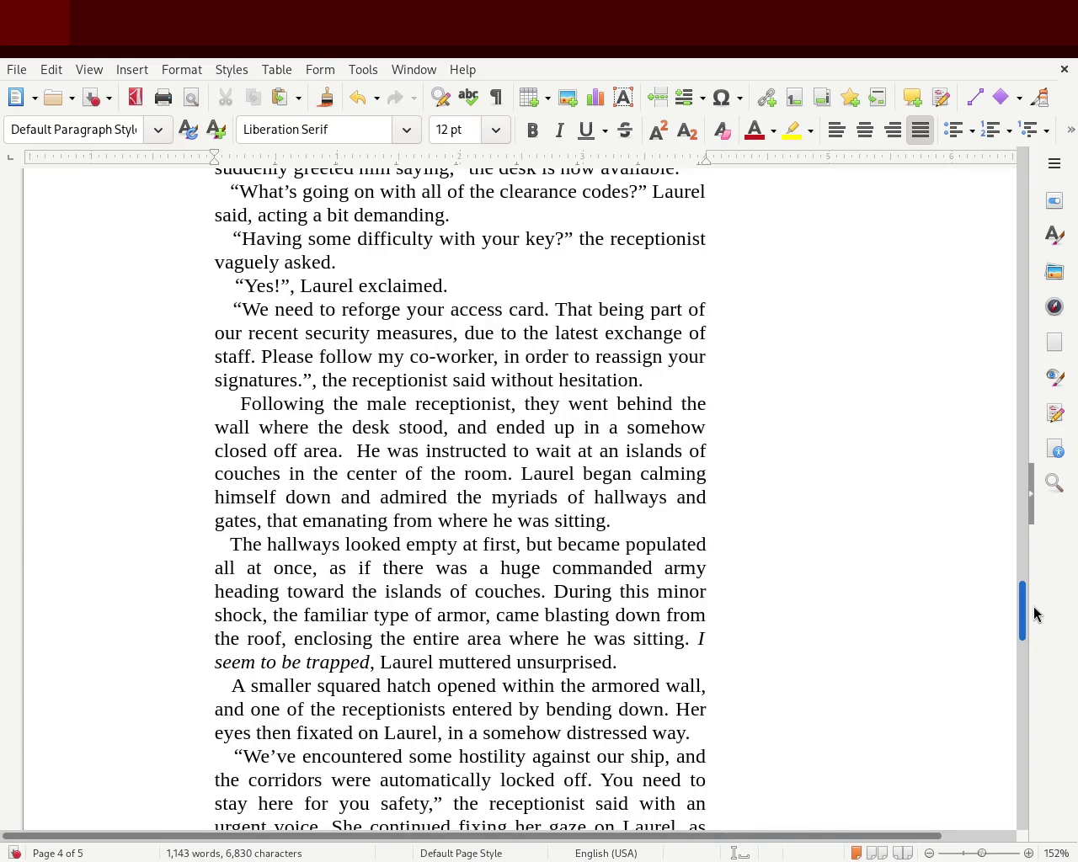
pyautogui.scroll(-1, 1035, 614)
pyautogui.scroll(-1, 1035, 616)
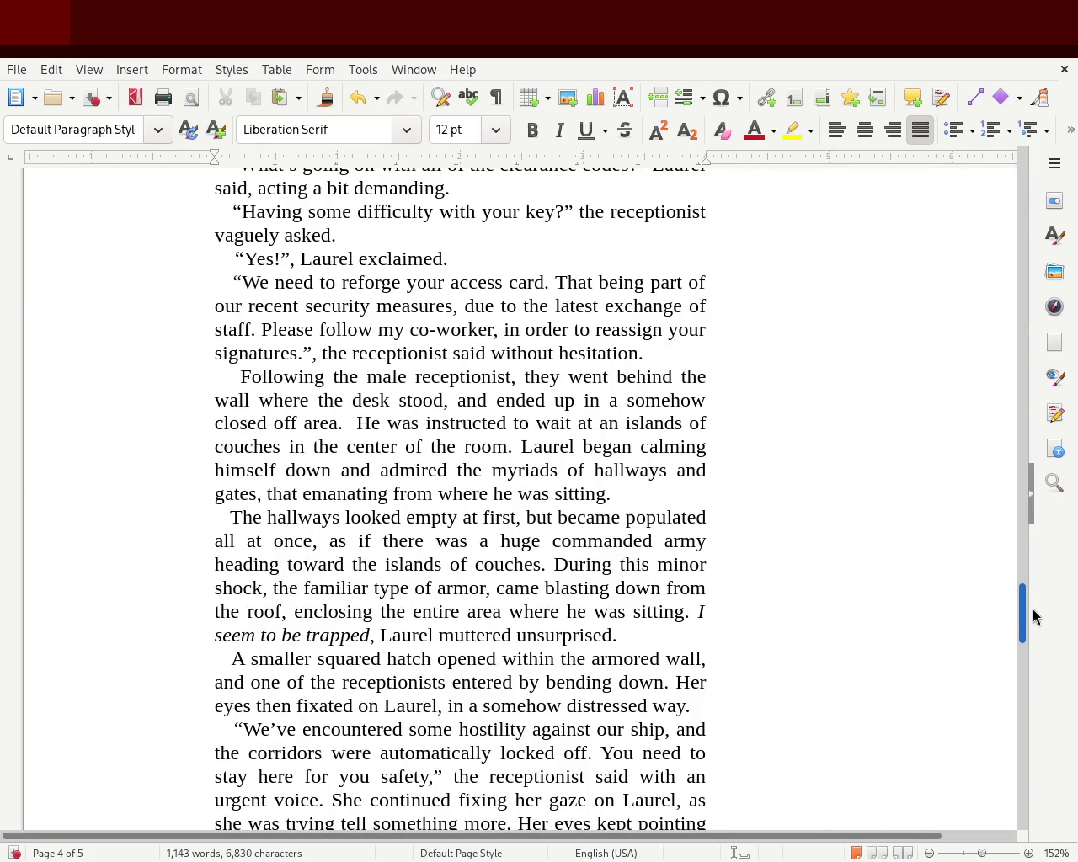
pyautogui.scroll(-3, 1034, 617)
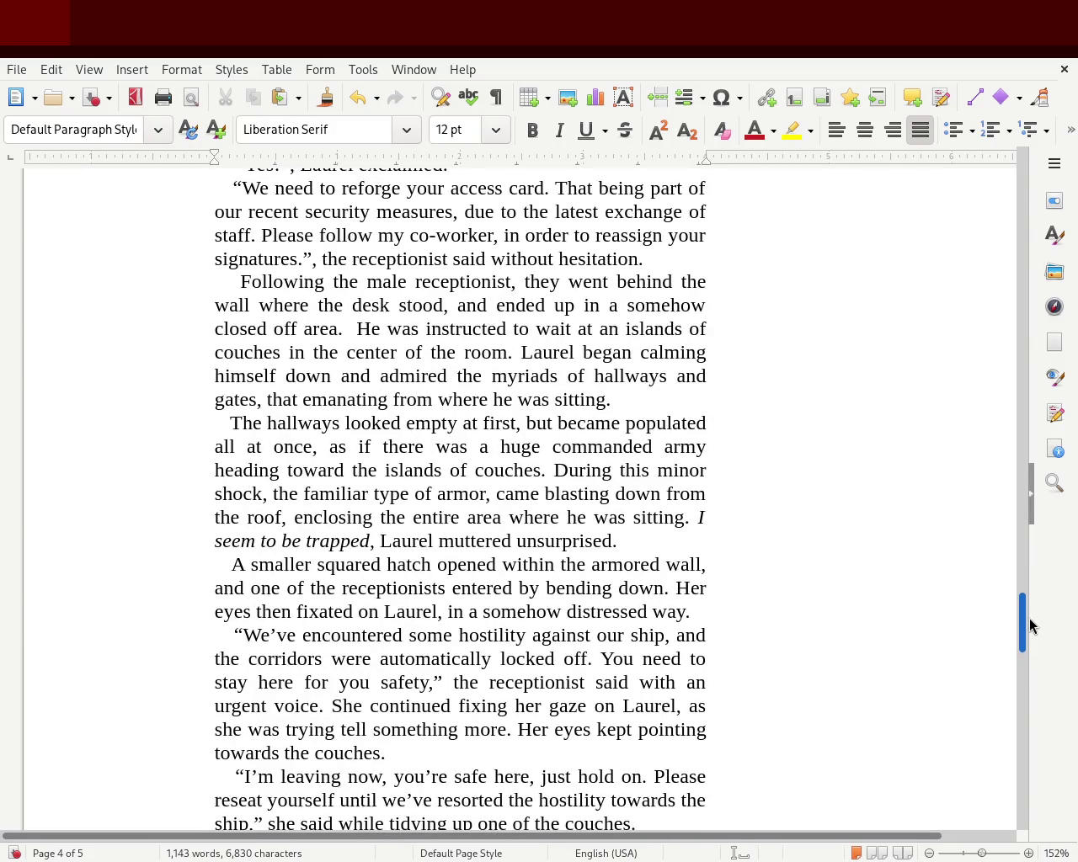
pyautogui.moveTo(1033, 625); pyautogui.dragTo(1033, 727)
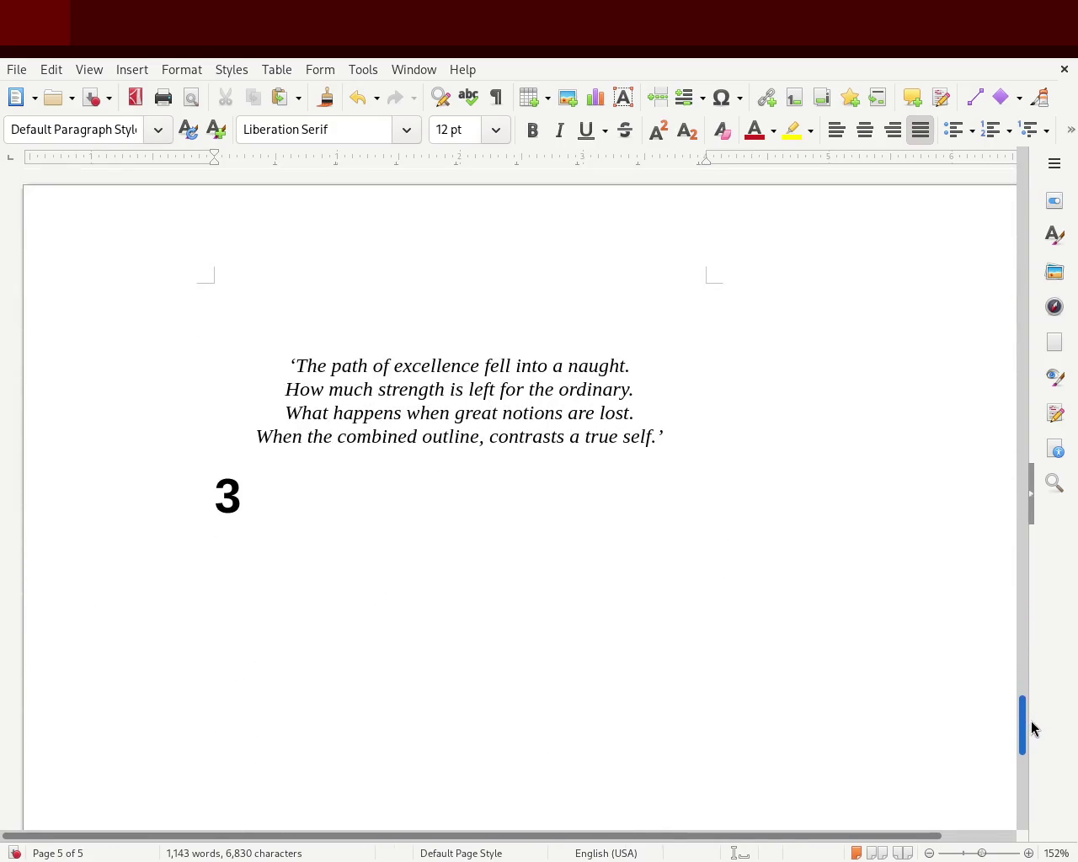
pyautogui.moveTo(1032, 729)
pyautogui.mouseDown()
pyautogui.moveTo(1025, 656)
pyautogui.moveTo(1035, 561)
pyautogui.moveTo(986, 236)
pyautogui.moveTo(986, 137)
pyautogui.moveTo(995, 347)
pyautogui.moveTo(989, 306)
pyautogui.moveTo(972, 560)
pyautogui.moveTo(979, 702)
pyautogui.moveTo(977, 674)
pyautogui.mouseUp()
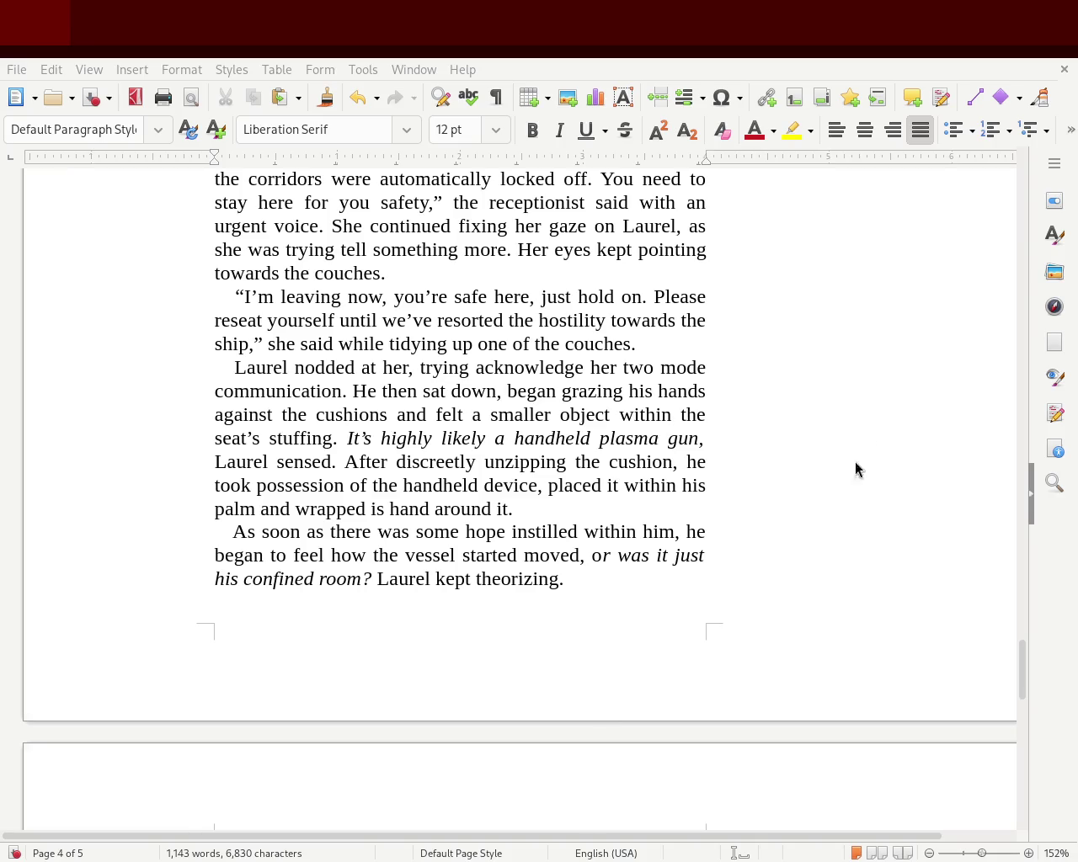
pyautogui.click(568, 616)
# Step: Type 'How am I suppose to get back to my ship… within the other spaceship, Laurel worried'
pyautogui.press('Return')
pyautogui.press('BackSpace')
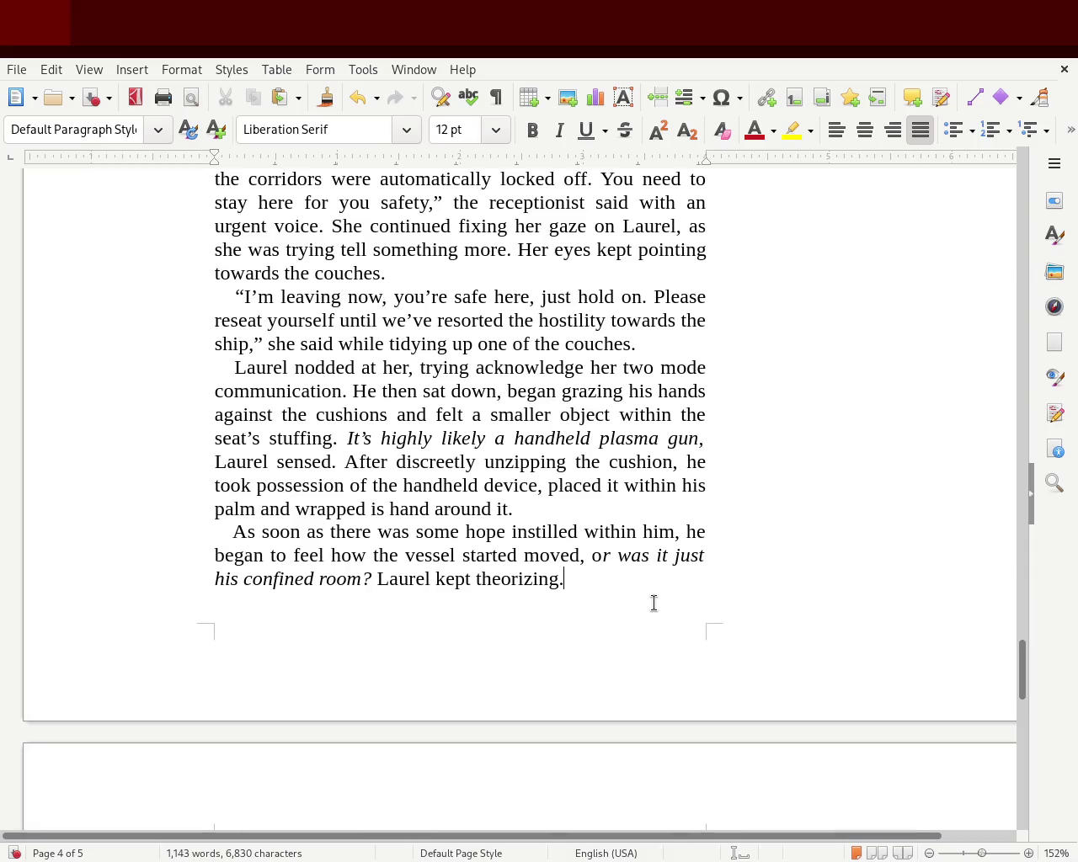
pyautogui.write(' How am I suppose to get back and')
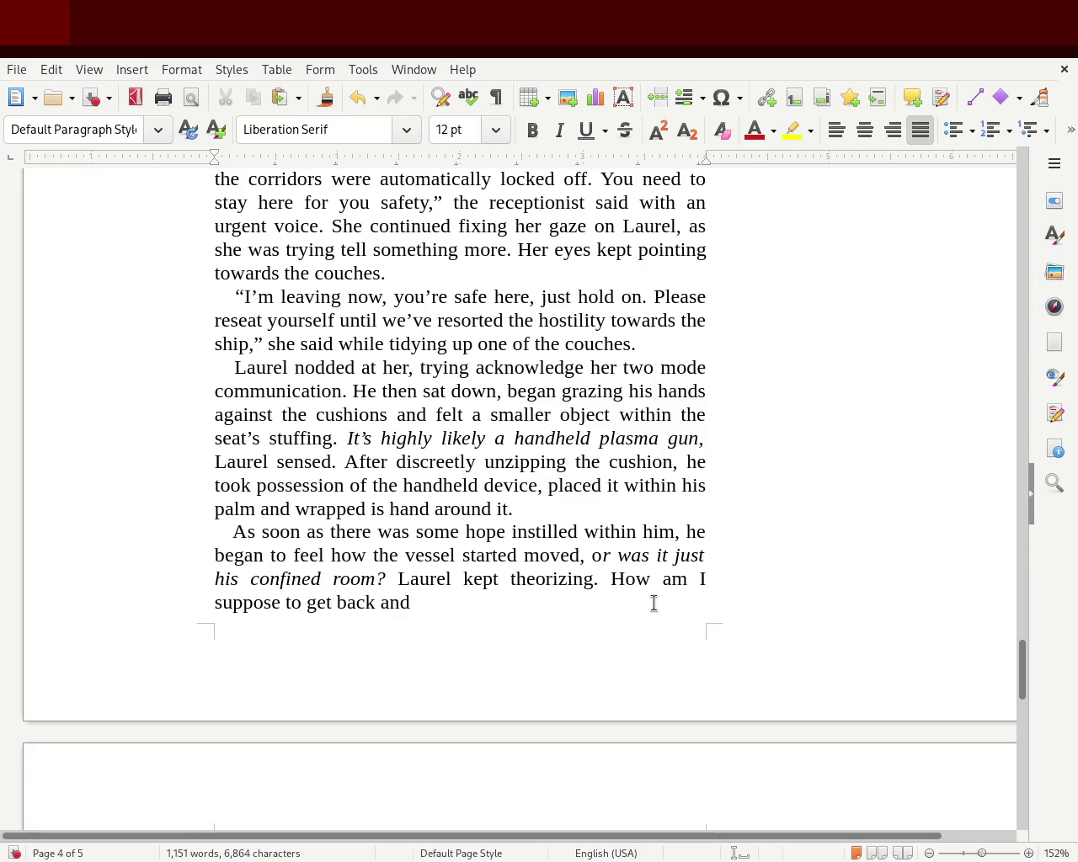
pyautogui.press('BackSpace')
pyautogui.press('BackSpace')
pyautogui.press('BackSpace')
pyautogui.press('BackSpace')
pyautogui.write('tom')
pyautogui.press('BackSpace')
pyautogui.write('my ship if ')
pyautogui.write("I'")
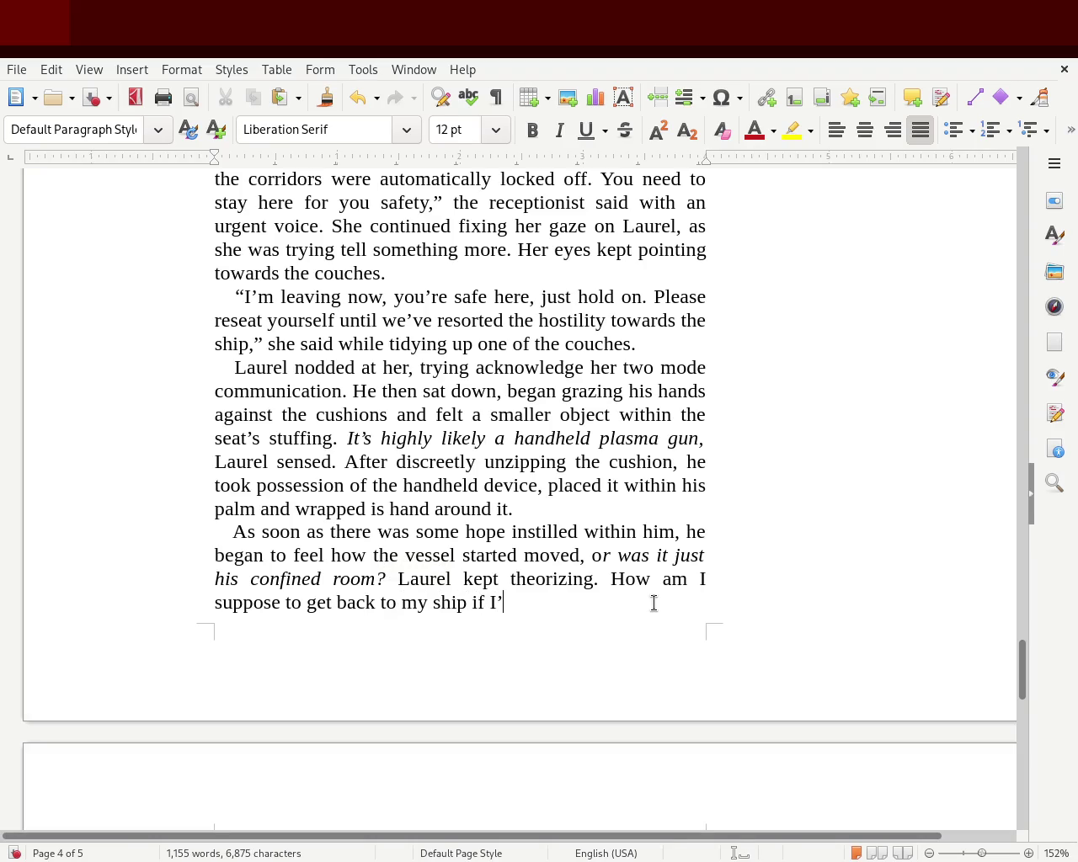
pyautogui.write('m')
pyautogui.write(' been moved to another place within the other spaces')
pyautogui.write('hip,')
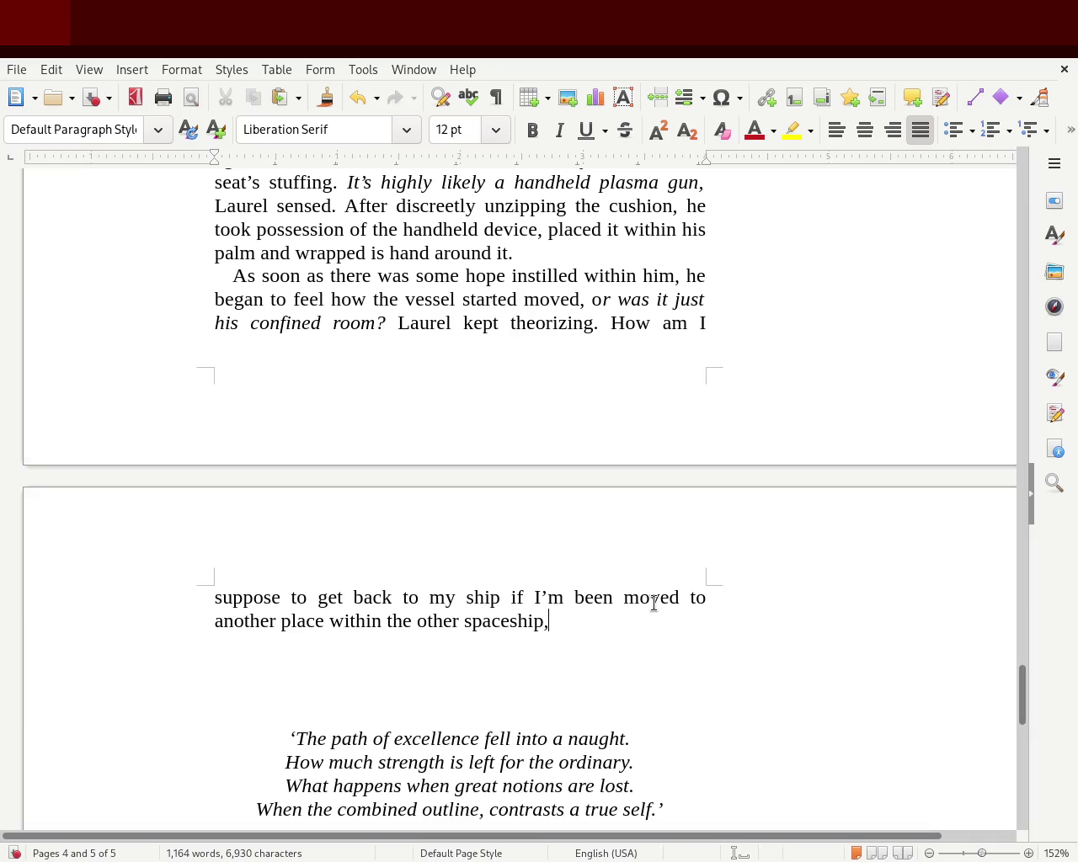
pyautogui.write(' Laurel worried.')
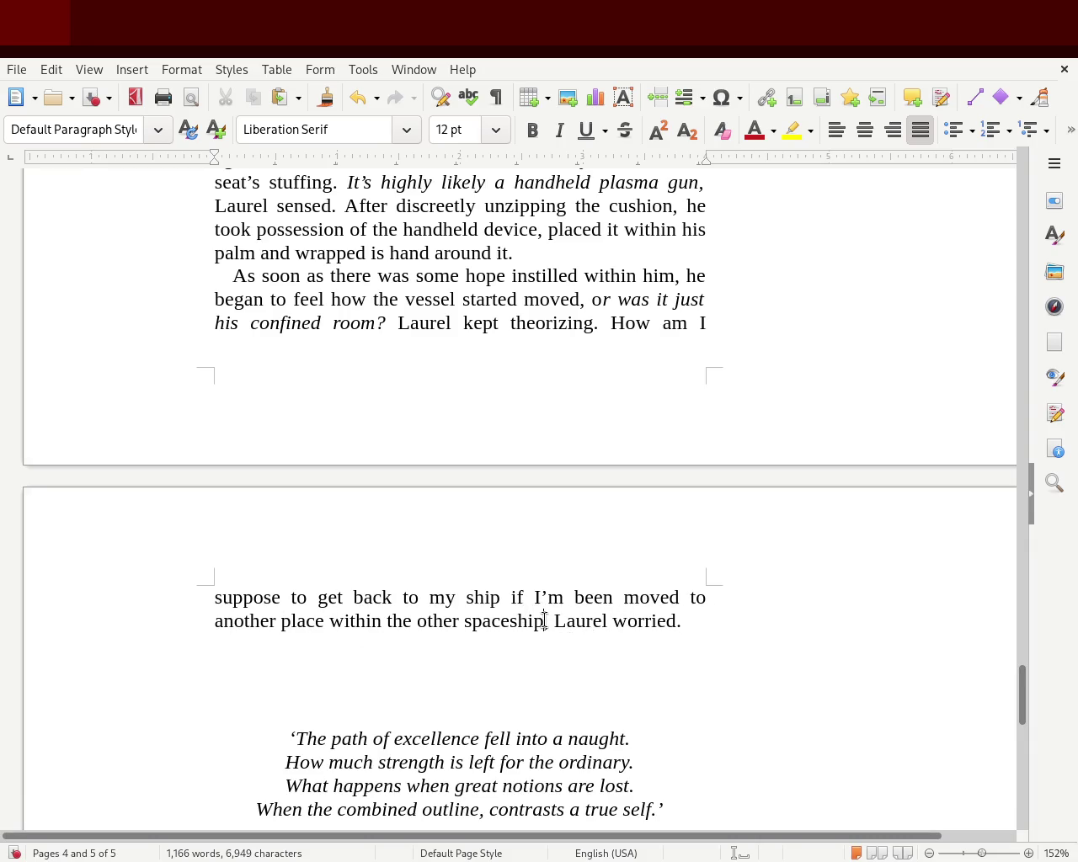
pyautogui.moveTo(544, 621); pyautogui.dragTo(610, 323)
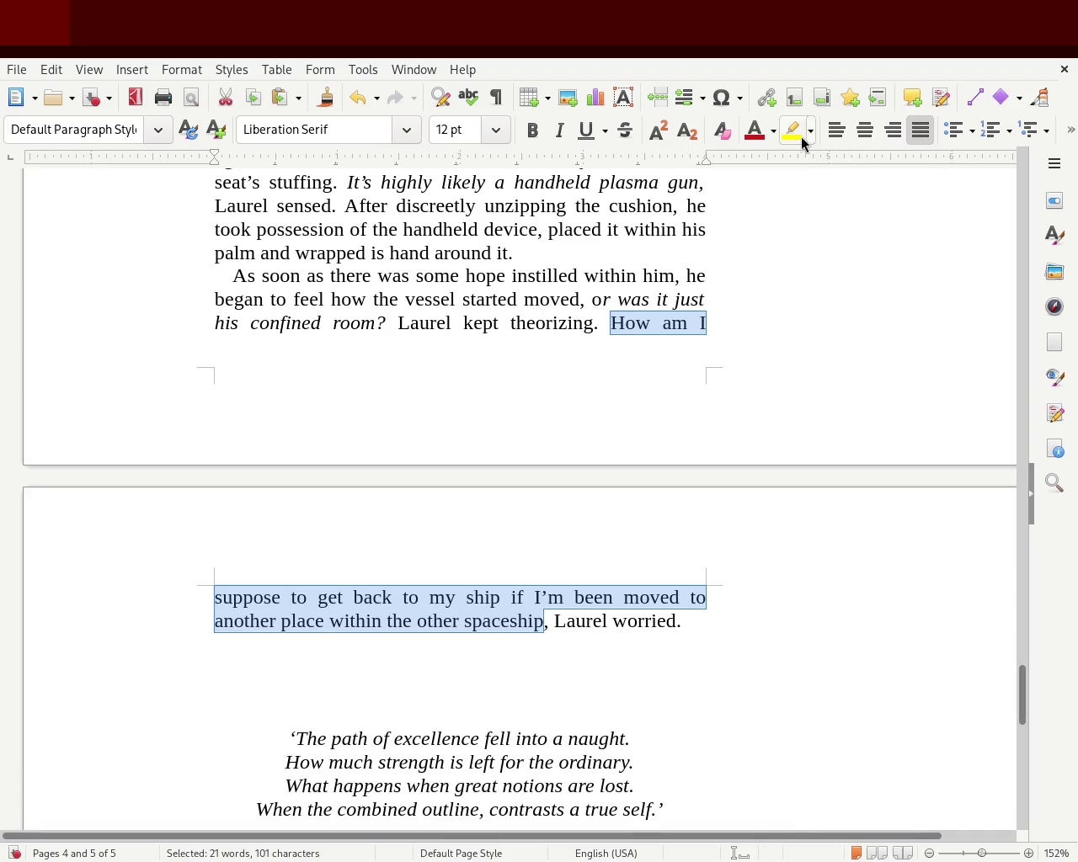
# Step: Make the selected question 'How am I … spaceship' italic
pyautogui.click(559, 130)
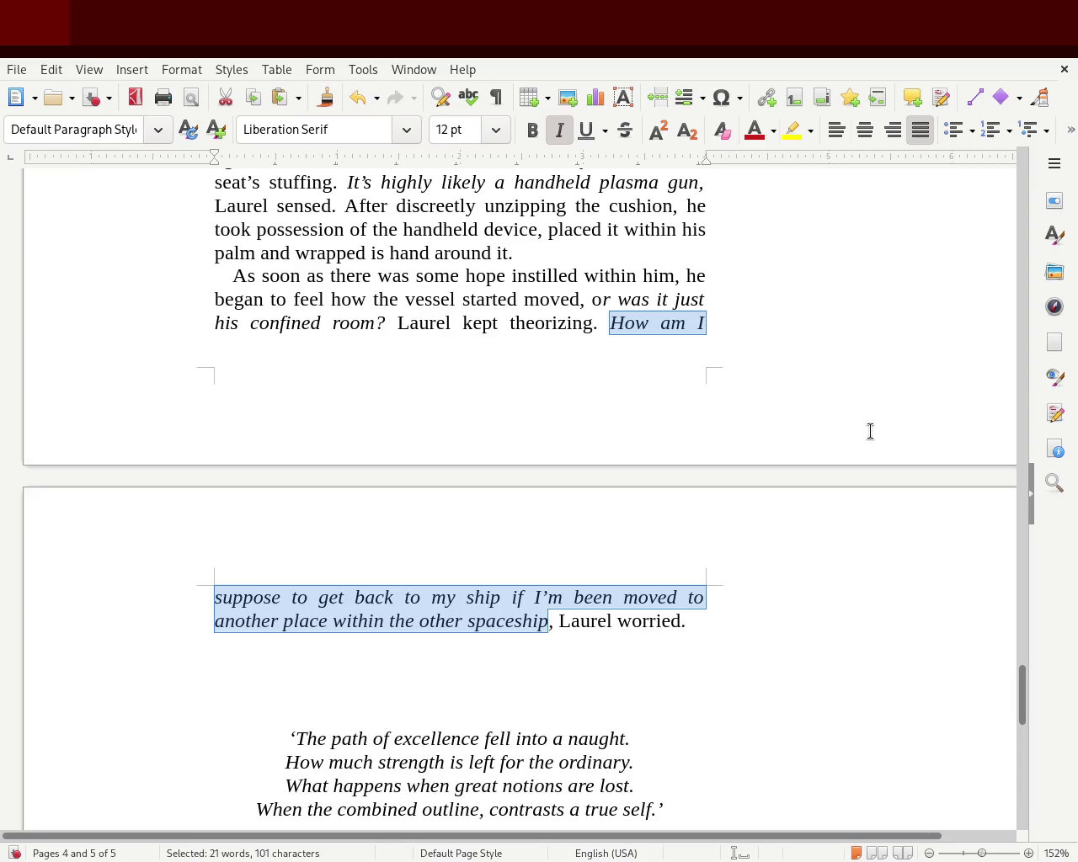
pyautogui.click(613, 621)
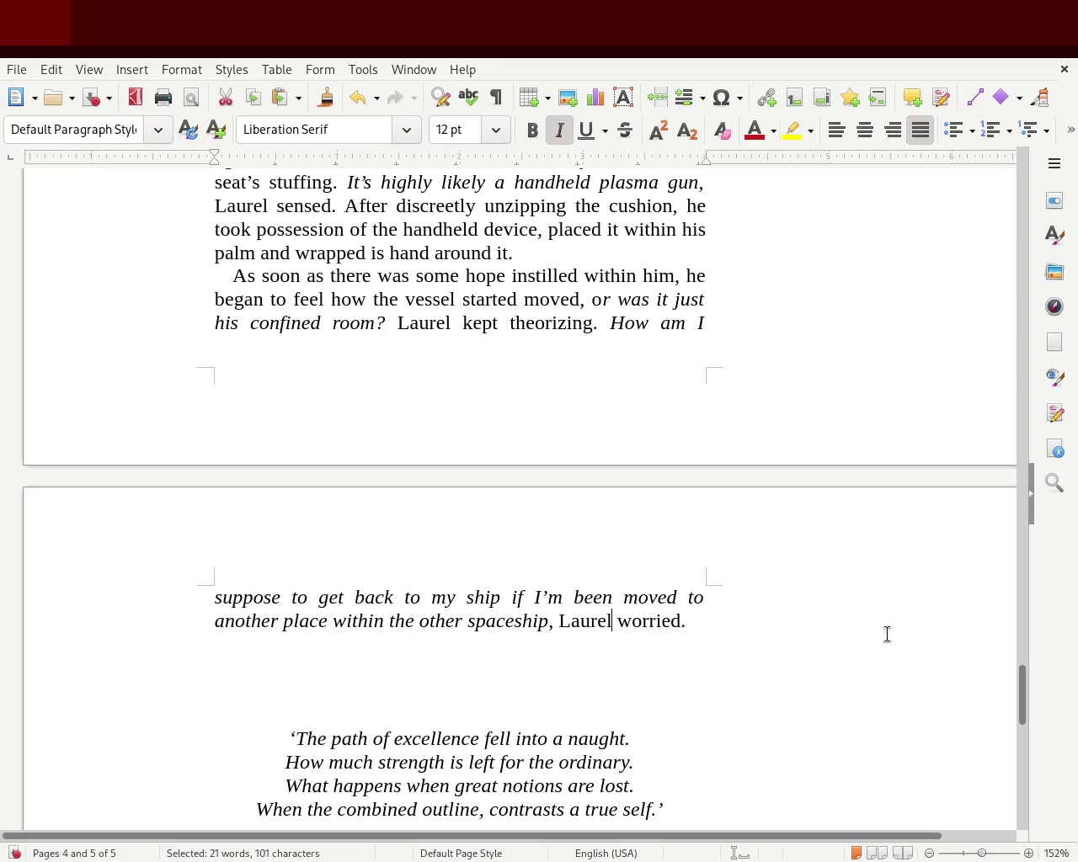
# Step: Reword the text after 'Laurel' to 'thought while becoming more and more'
pyautogui.write('began to wor')
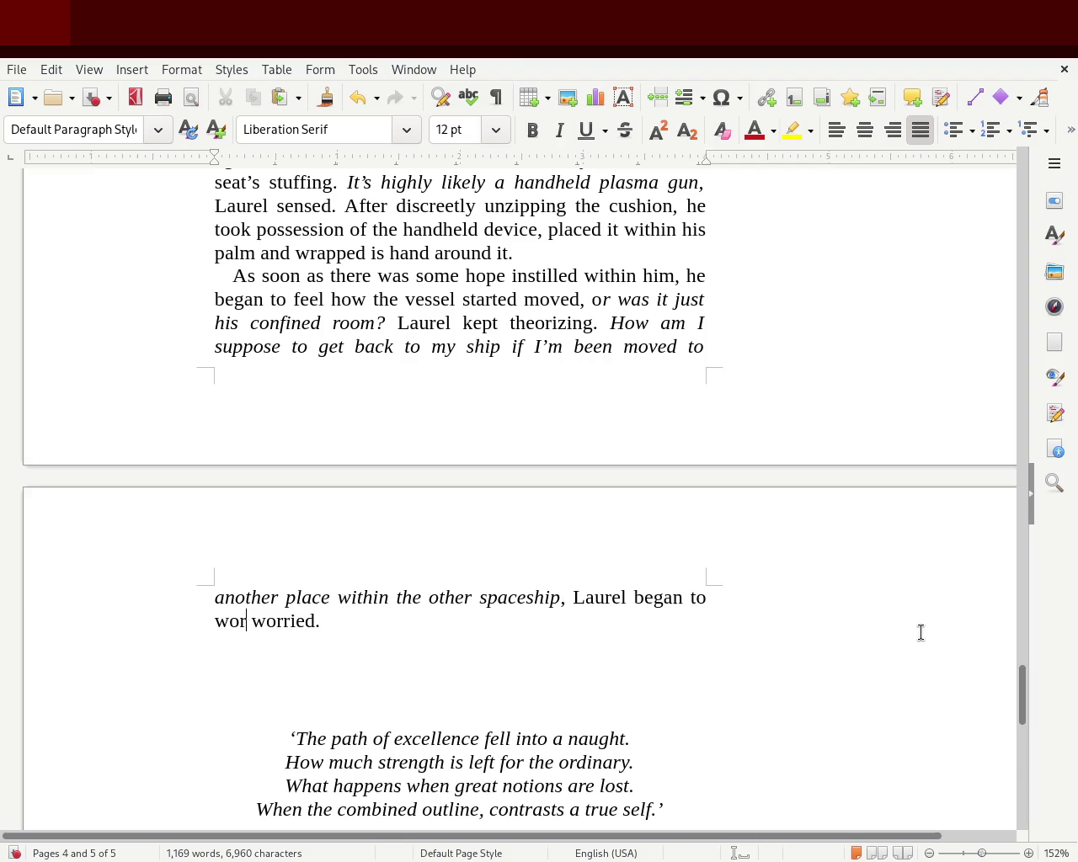
pyautogui.press('BackSpace')
pyautogui.press('BackSpace')
pyautogui.press('BackSpace')
pyautogui.press('BackSpace')
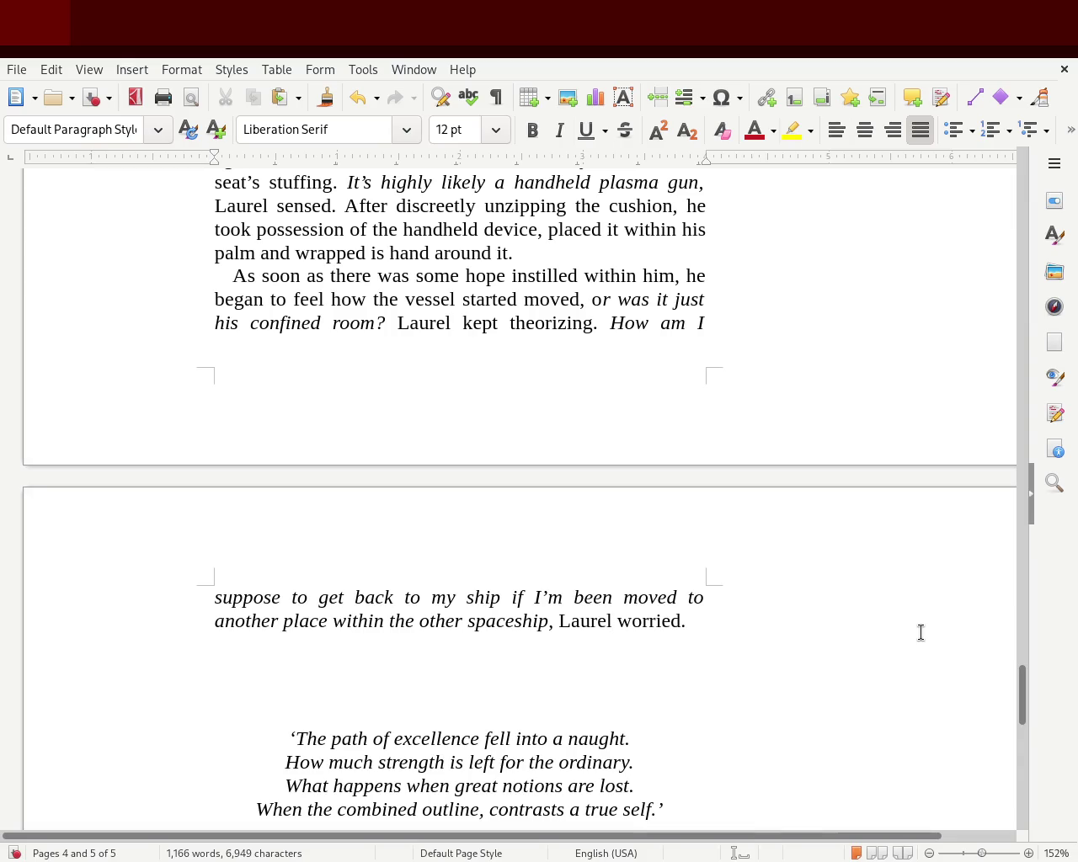
pyautogui.write('through')
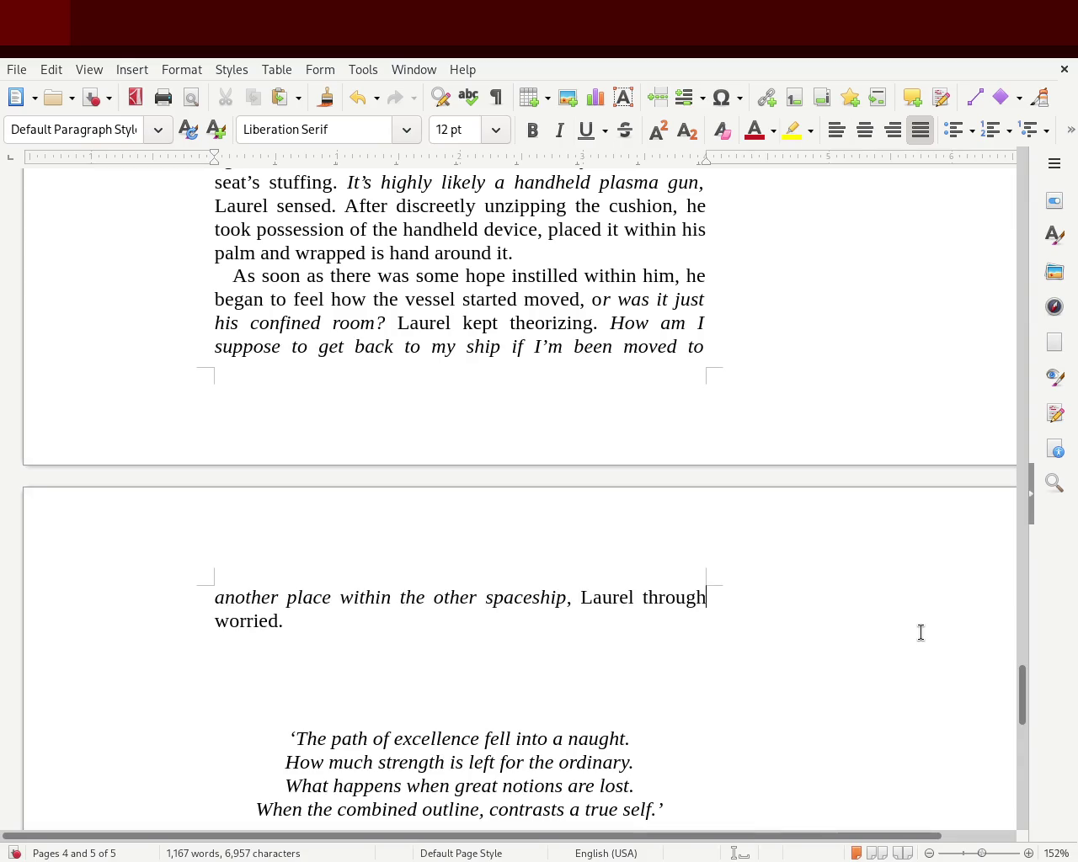
pyautogui.write(' will become ')
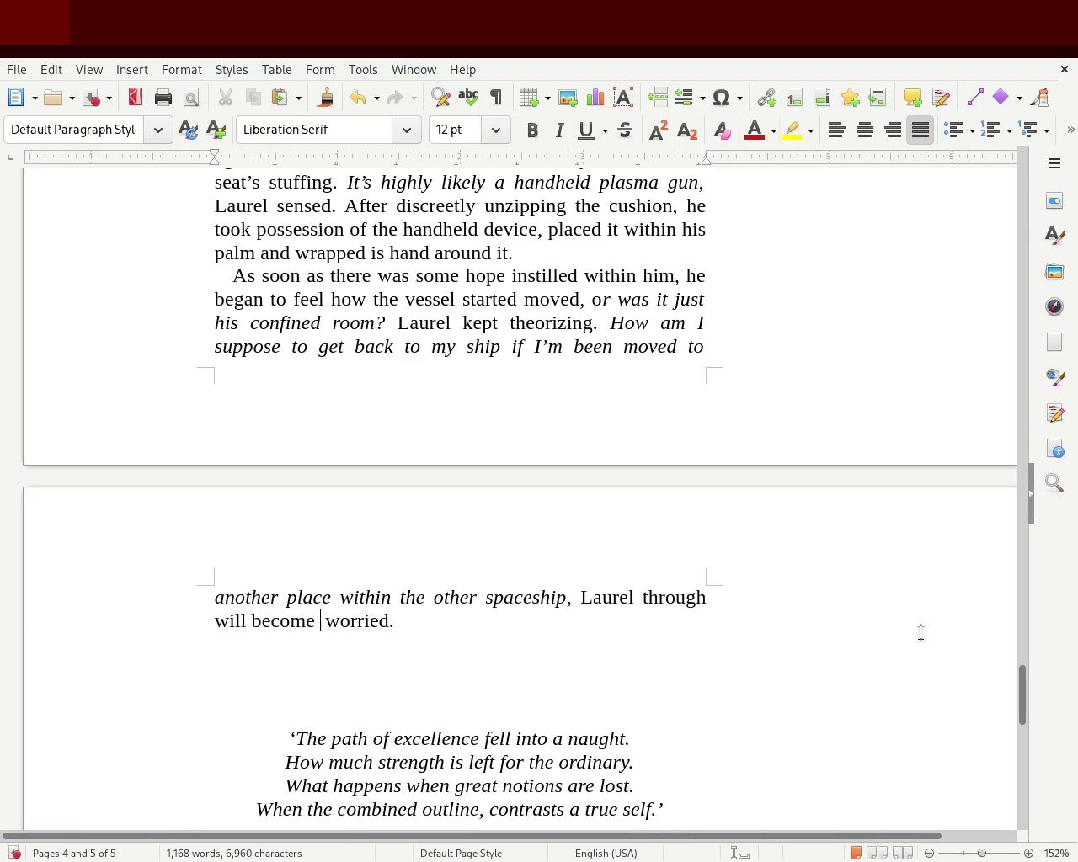
pyautogui.write('more')
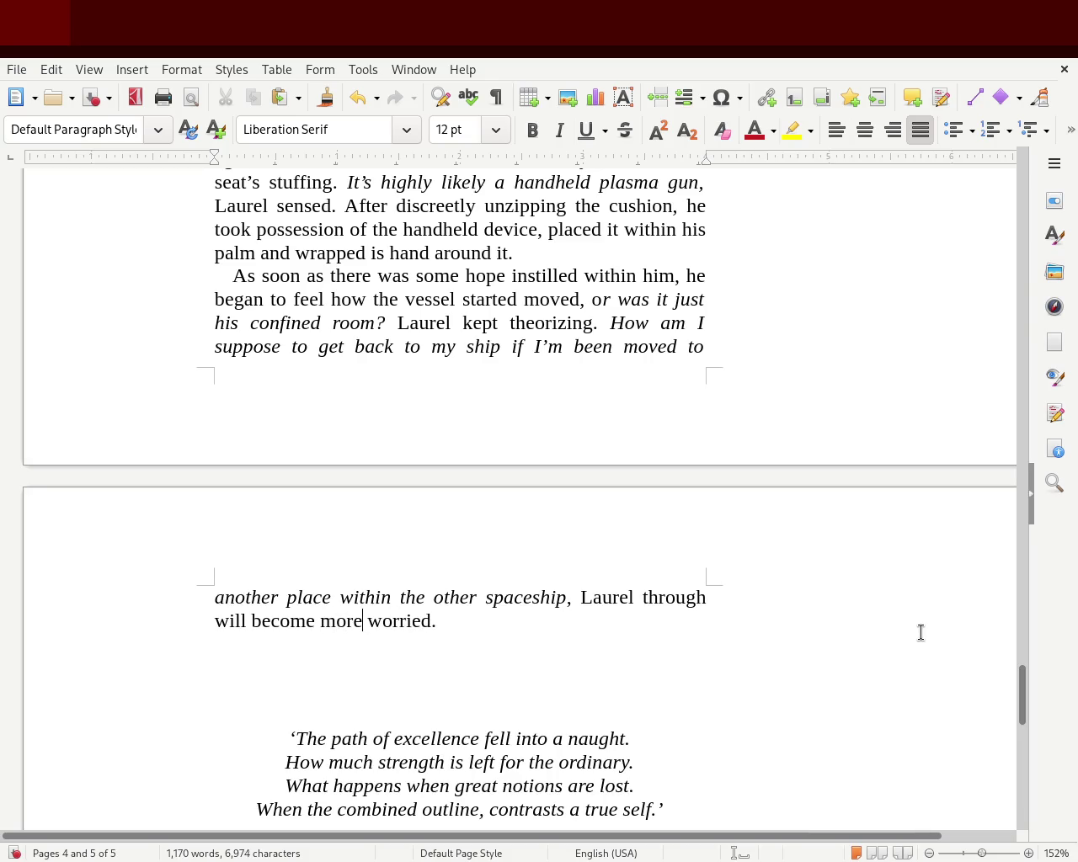
pyautogui.write(' and more')
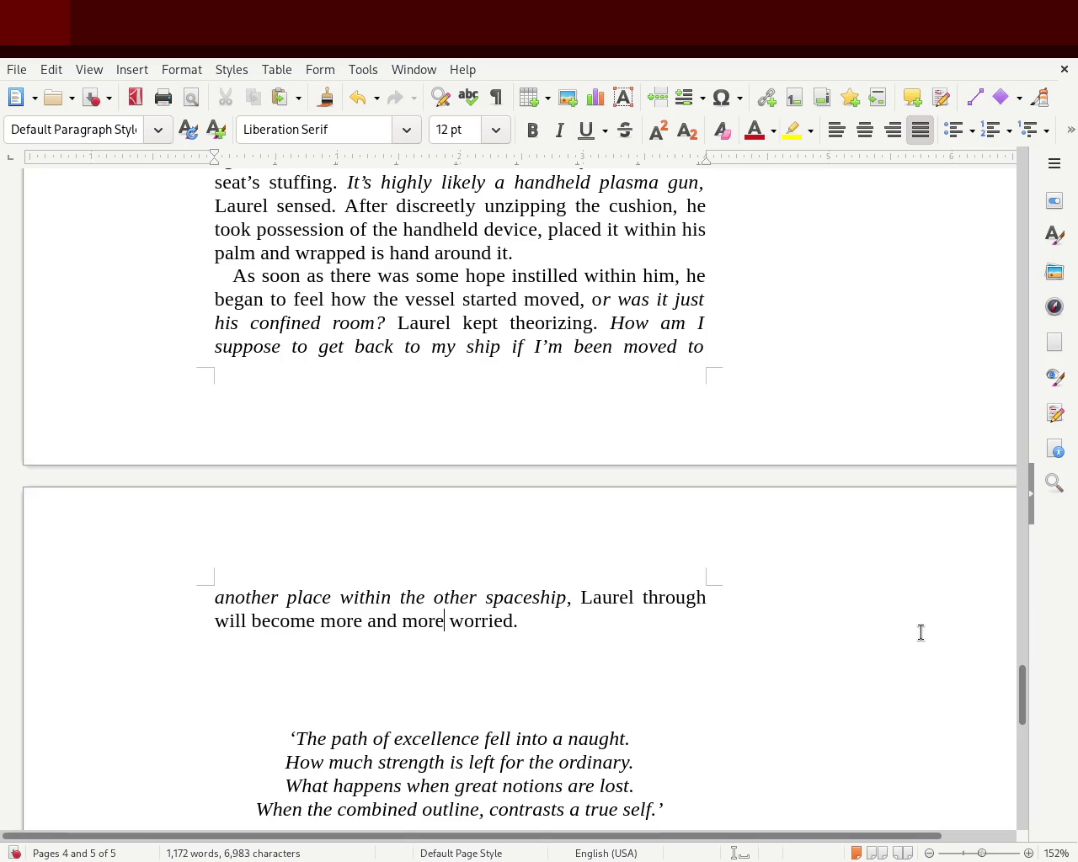
pyautogui.doubleClick(670, 600)
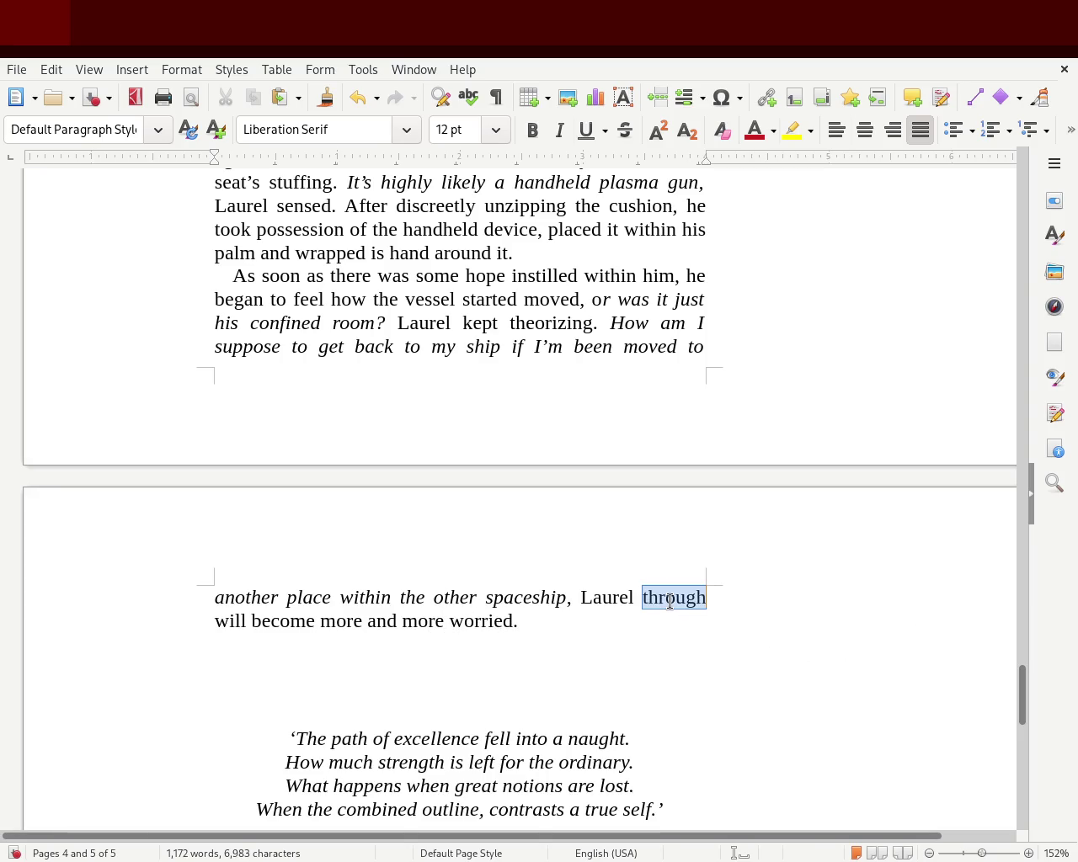
pyautogui.write('thought')
pyautogui.press('Right')
pyautogui.press('Delete')
pyautogui.press('Delete')
pyautogui.press('Delete')
pyautogui.press('Delete')
pyautogui.write('while')
pyautogui.press('Right')
pyautogui.press('Right')
pyautogui.press('Right')
pyautogui.press('Right')
pyautogui.press('Right')
pyautogui.press('BackSpace')
pyautogui.write('ing')
# Step: Save the manuscript
pyautogui.hotkey('ctrl', 's')
pyautogui.click(696, 631)
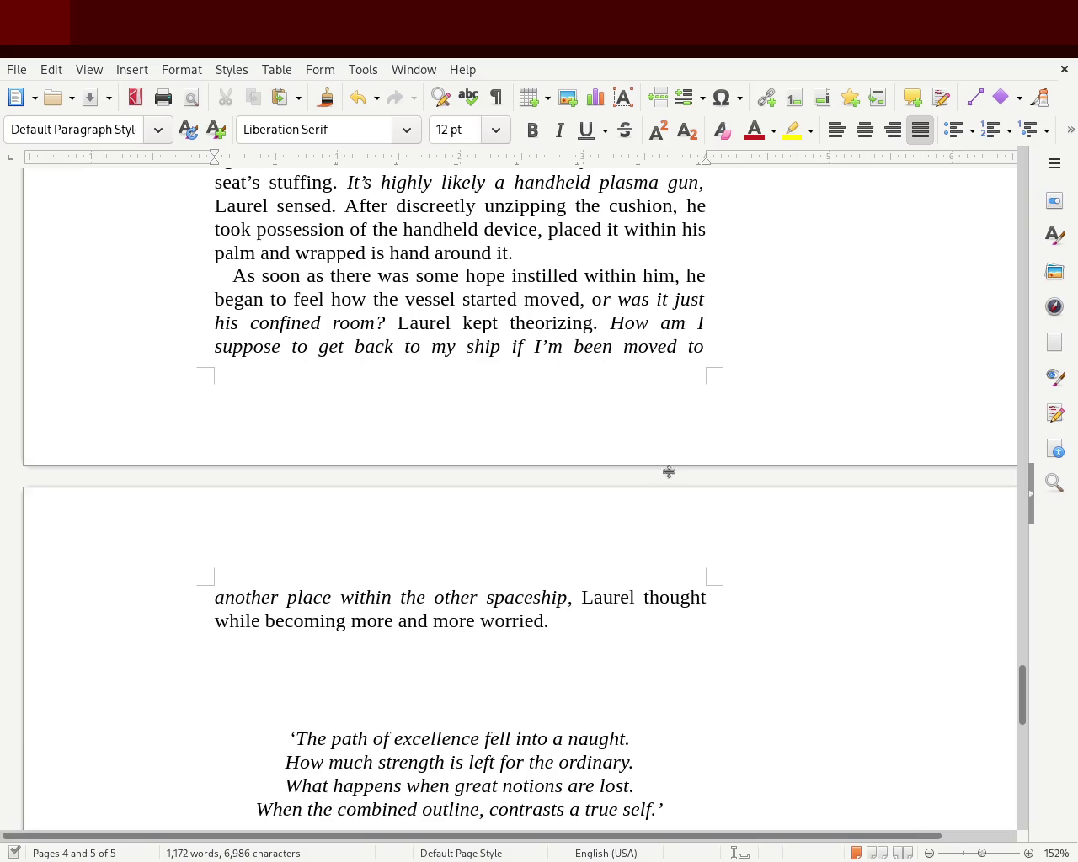
pyautogui.click(610, 323)
# Step: Put Laurel's question in its own paragraph and change 'my ship' to 'the original ship,'
pyautogui.press('Return')
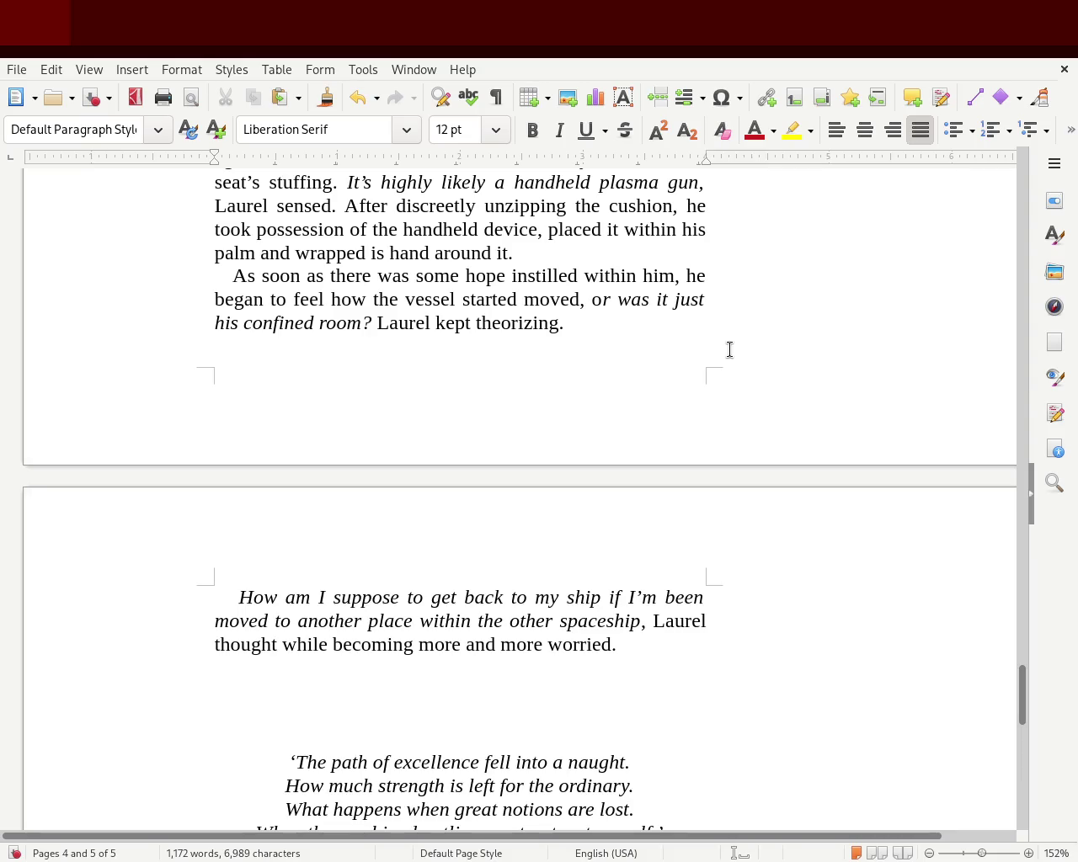
pyautogui.click(540, 595)
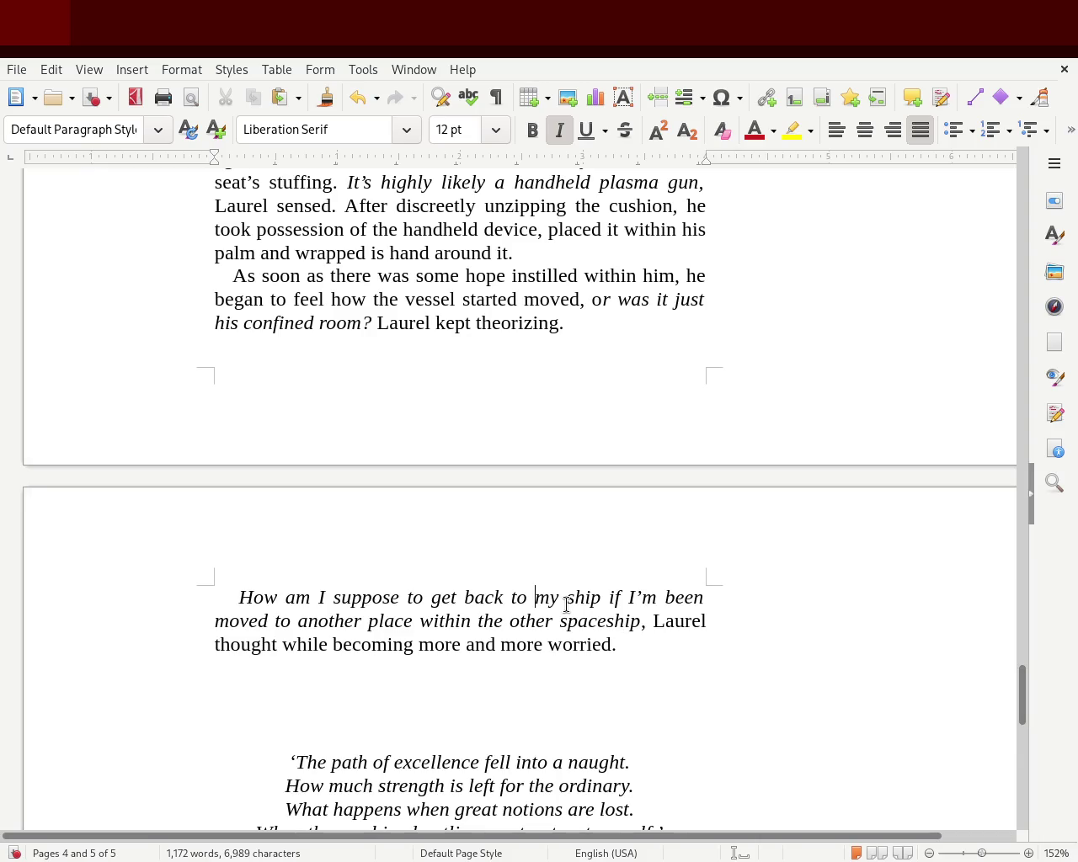
pyautogui.doubleClick(554, 600)
pyautogui.write('the original')
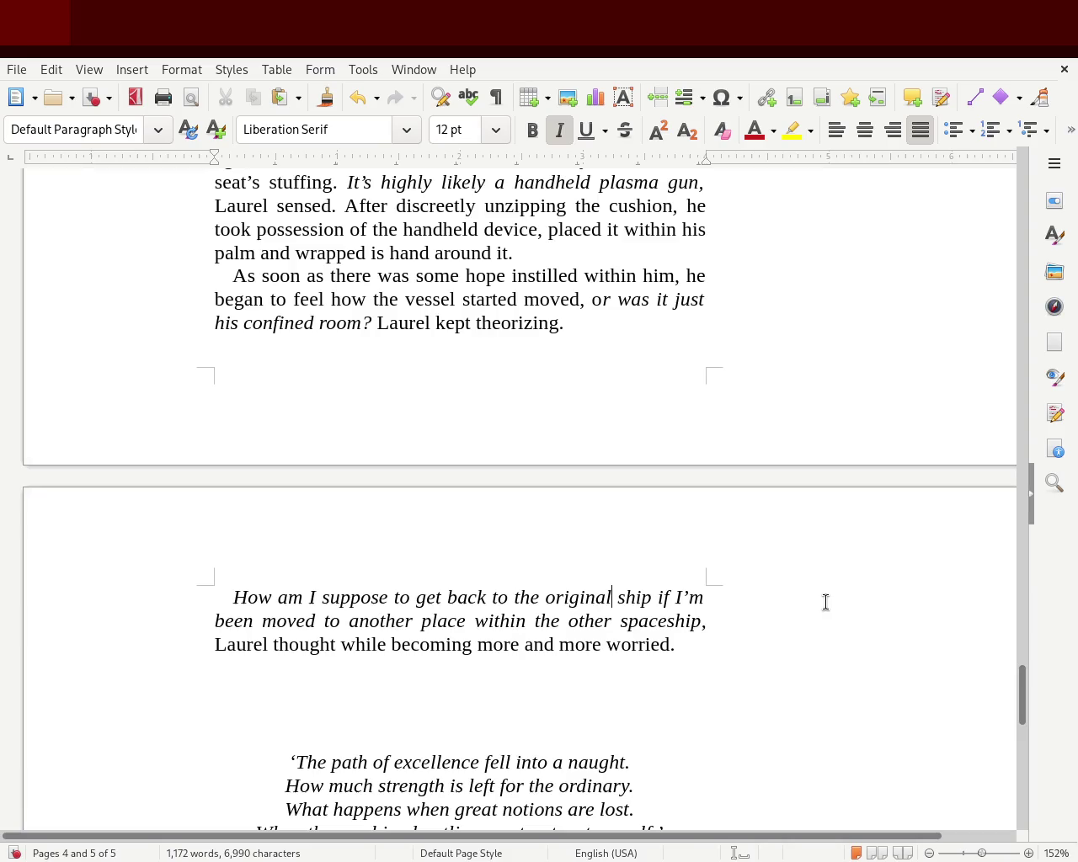
pyautogui.click(651, 599)
pyautogui.write(',')
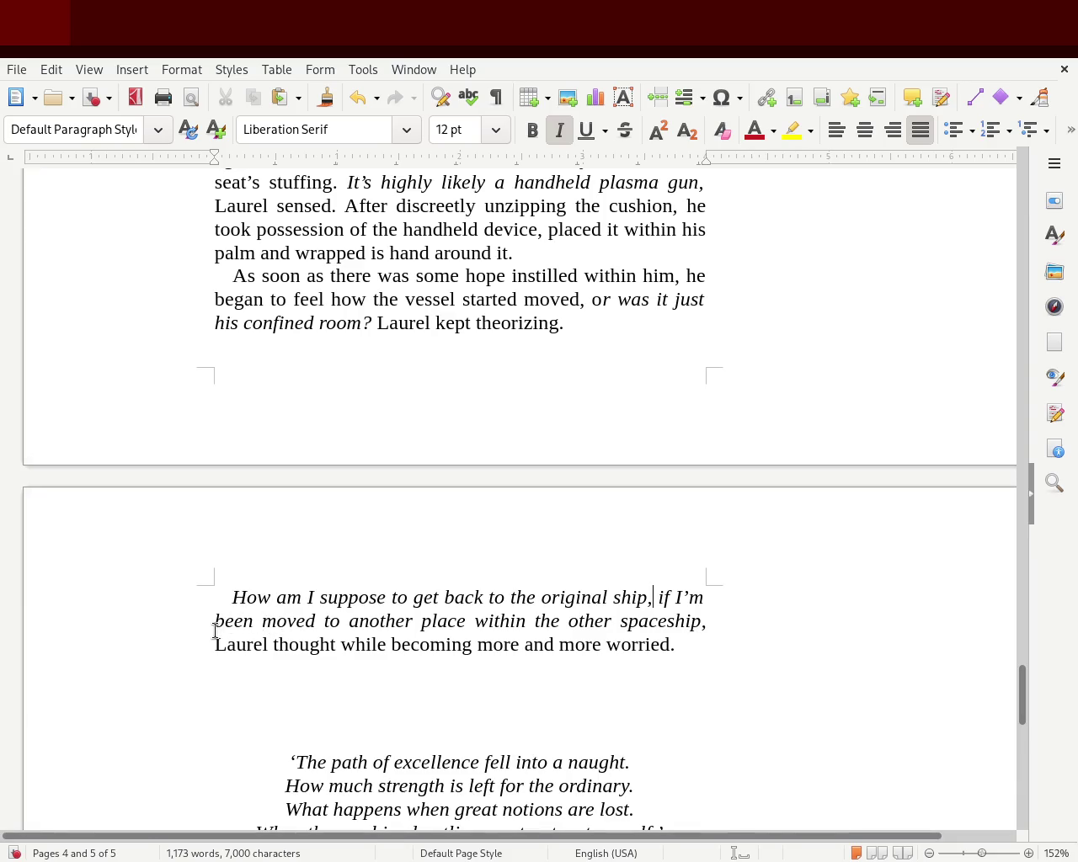
pyautogui.doubleClick(232, 624)
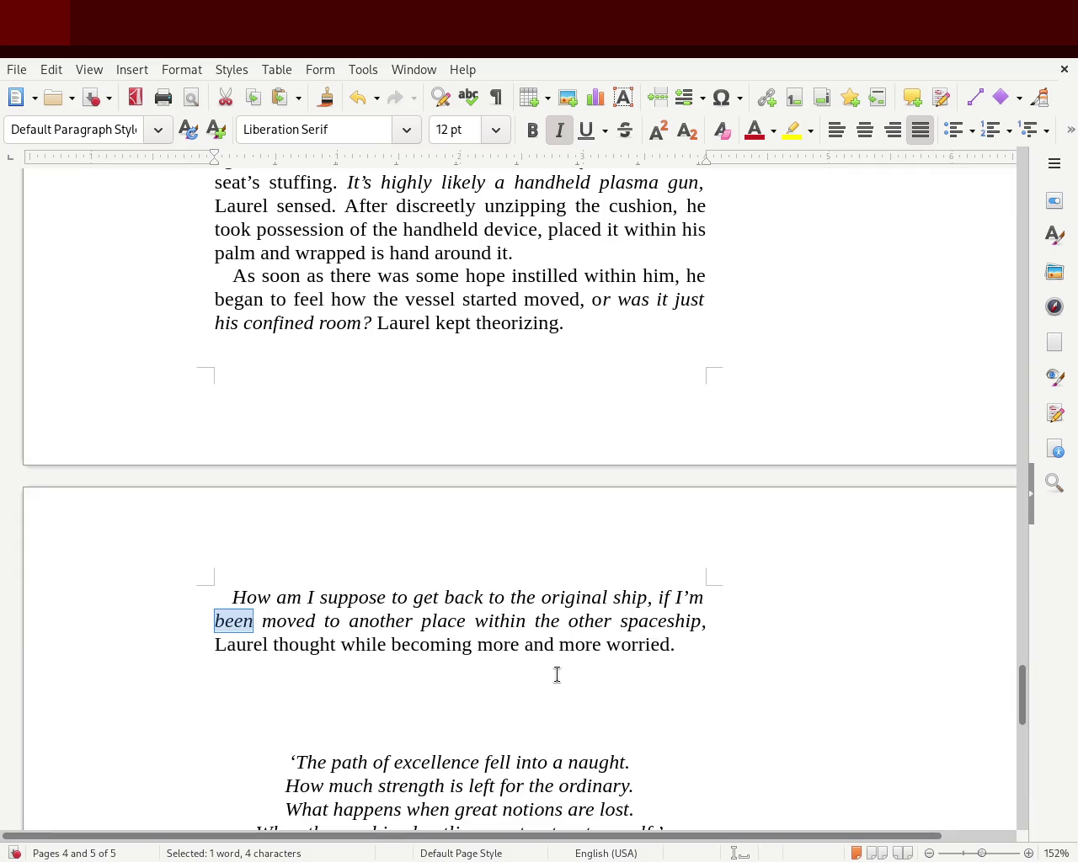
# Step: Change 'I'm' to 'I've' in Laurel's question
pyautogui.press('Right')
pyautogui.press('Right')
pyautogui.press('Right')
pyautogui.press('Right')
pyautogui.click(753, 599)
pyautogui.press('BackSpace')
pyautogui.press('BackSpace')
pyautogui.write('ve')
pyautogui.press('BackSpace')
pyautogui.press('BackSpace')
pyautogui.write("'ve")
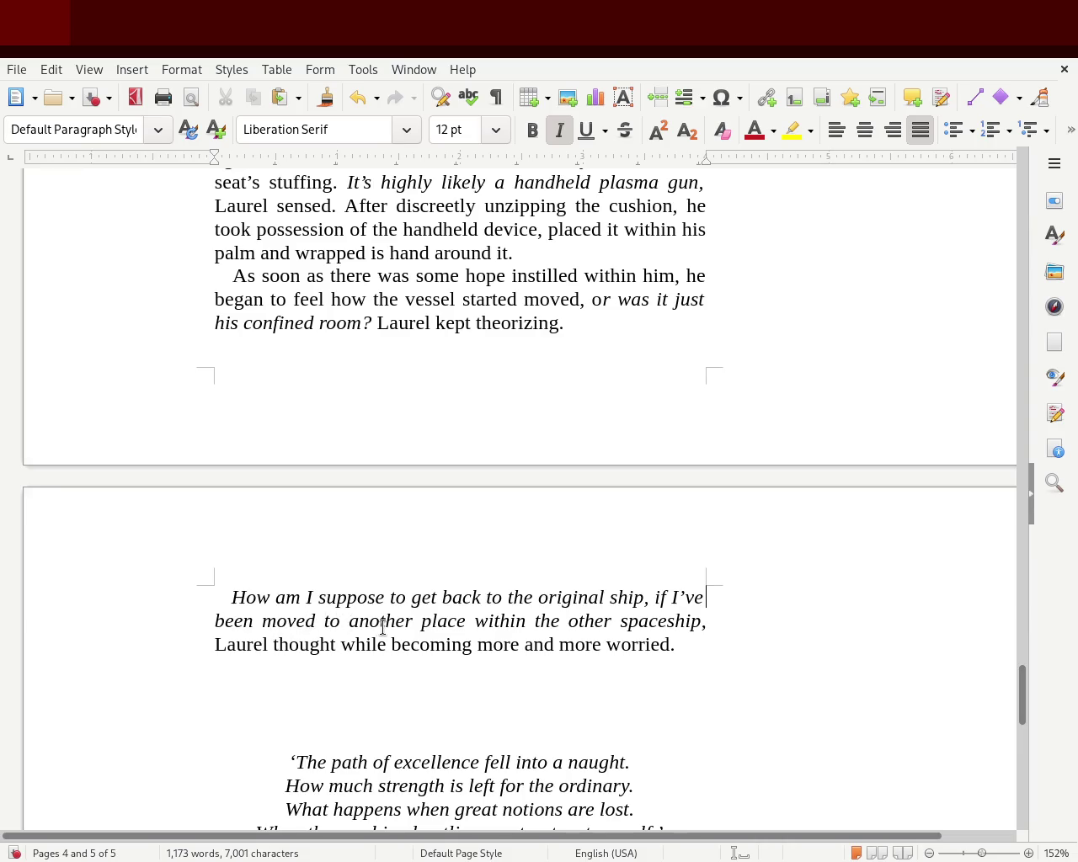
# Step: Replace 'spaceship' with 'docked ship' and add a comma after 'place'
pyautogui.doubleClick(648, 622)
pyautogui.write('docked')
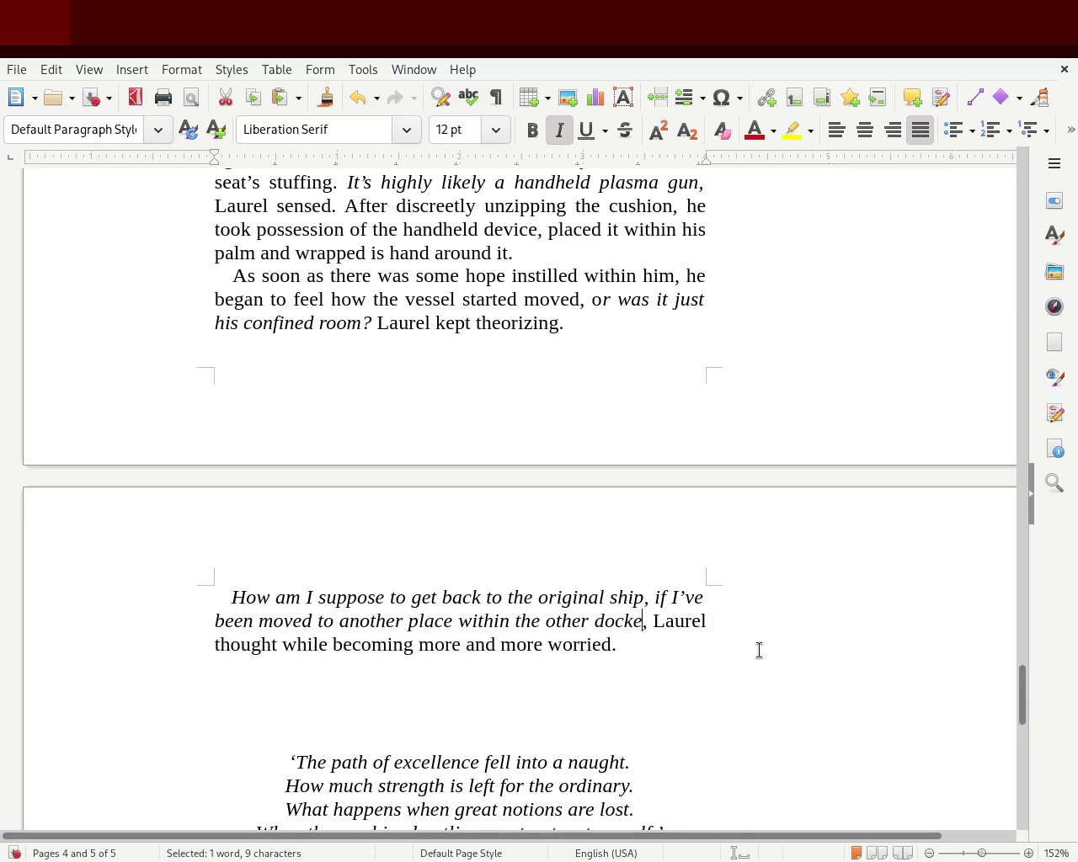
pyautogui.write(' ship')
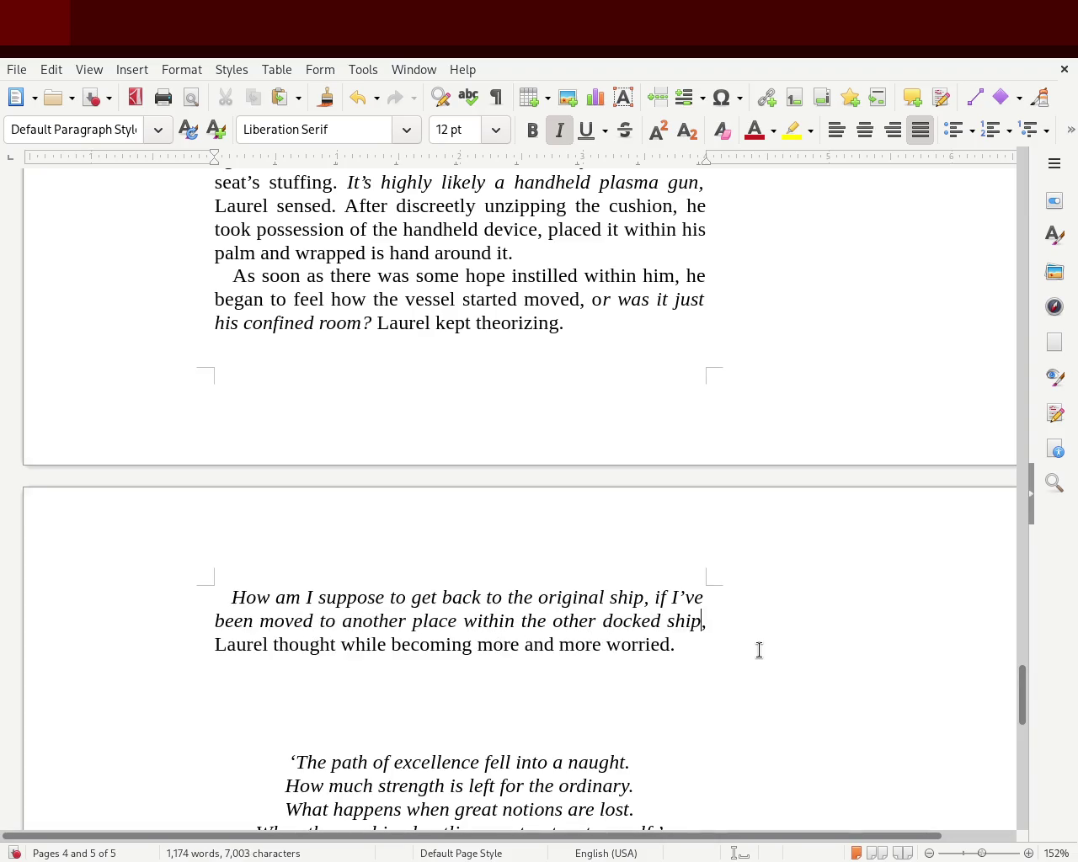
pyautogui.doubleClick(647, 621)
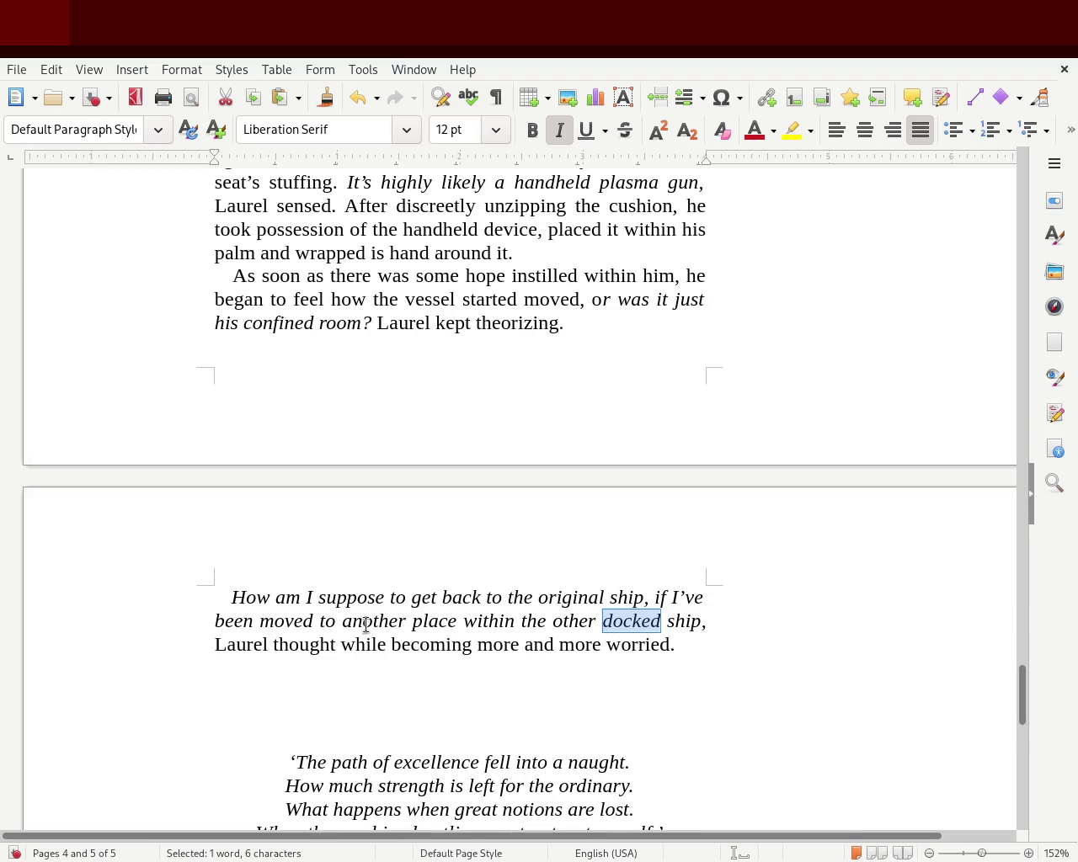
pyautogui.click(457, 623)
pyautogui.write(',')
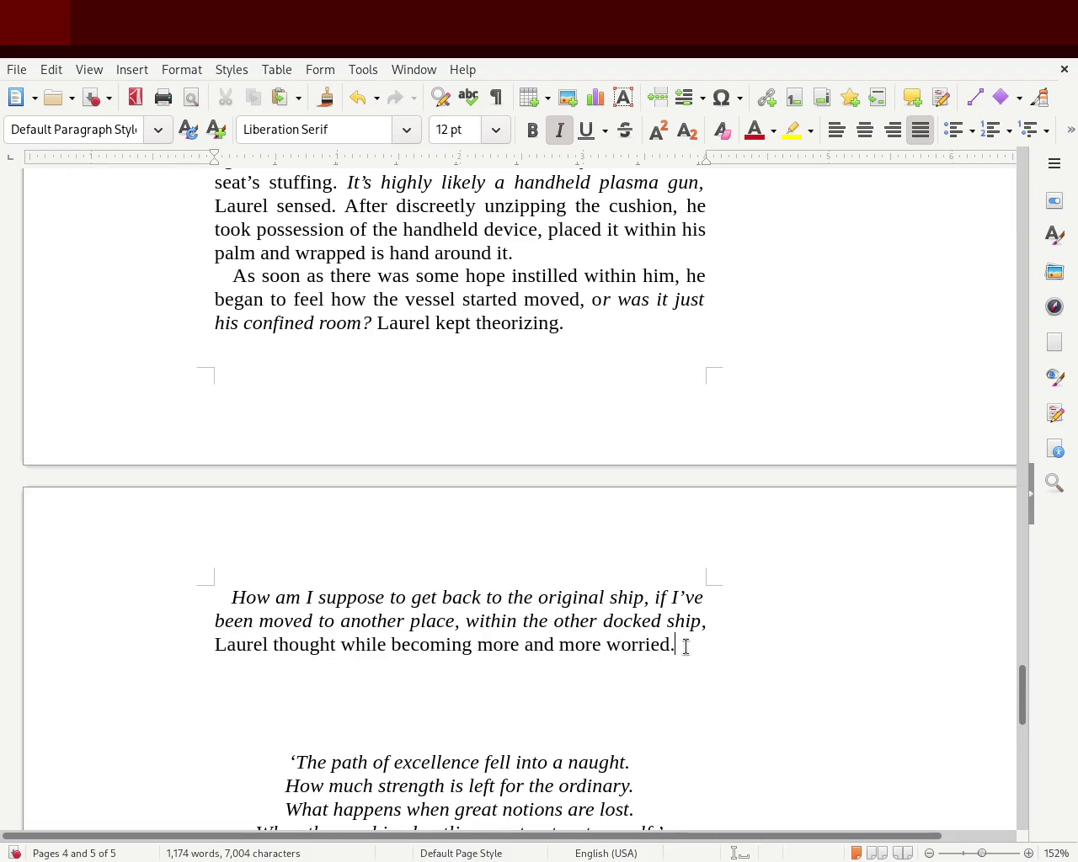
pyautogui.click(412, 688)
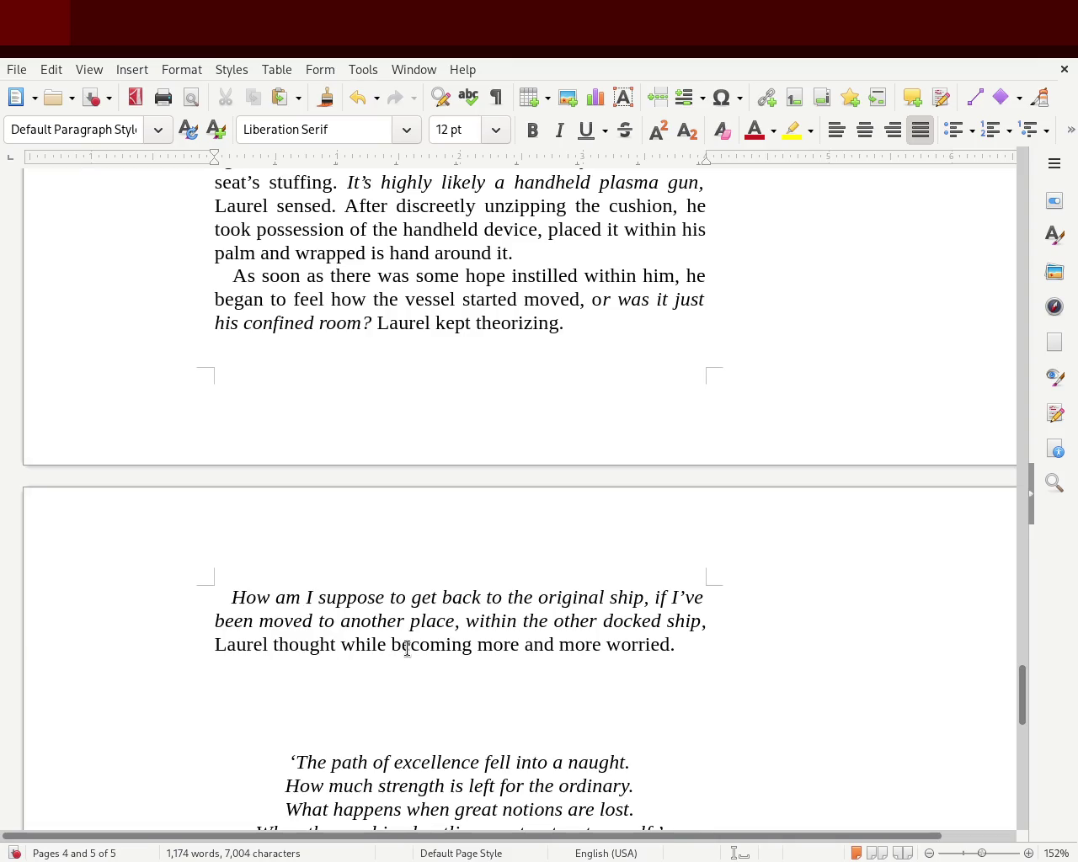
# Step: Retype ' and more' before 'worried', save, and remove the extra space before 'worried'
pyautogui.moveTo(523, 647); pyautogui.dragTo(601, 647)
pyautogui.press('Delete')
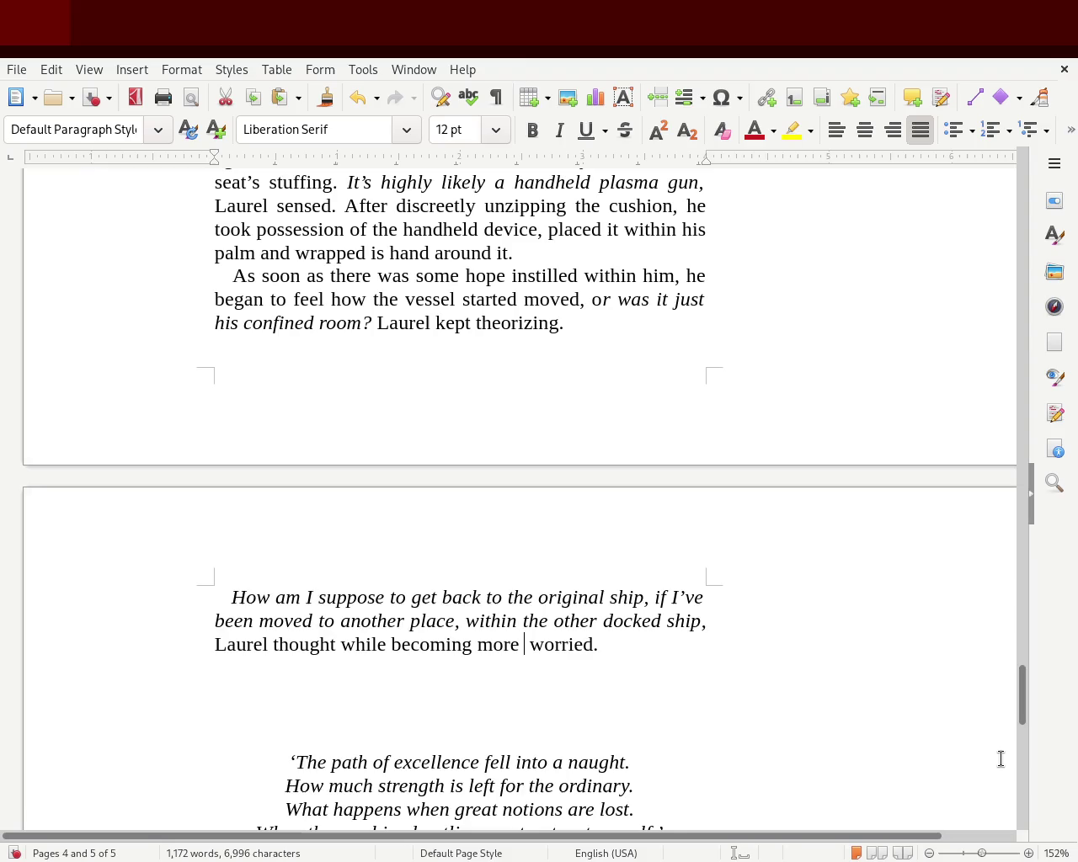
pyautogui.press('Left')
pyautogui.press('Left')
pyautogui.press('Left')
pyautogui.press('Left')
pyautogui.press('Right')
pyautogui.press('Right')
pyautogui.press('Right')
pyautogui.press('Right')
pyautogui.press('Right')
pyautogui.press('Right')
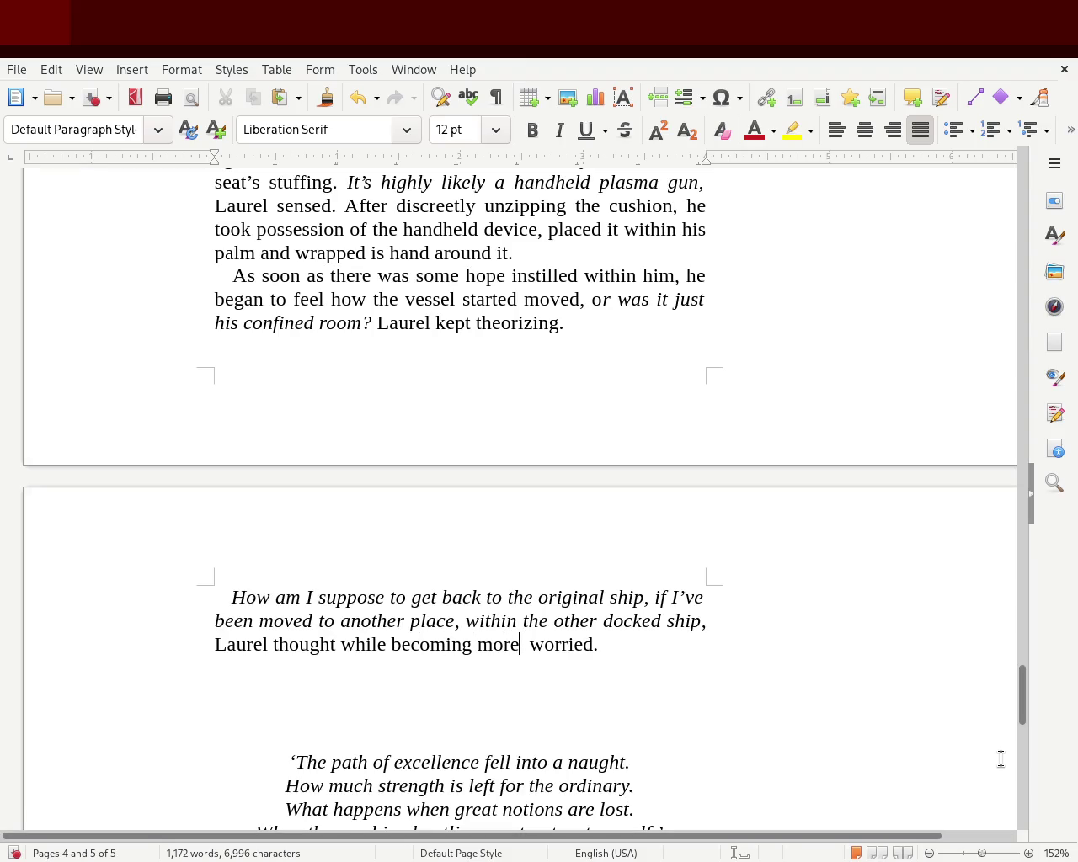
pyautogui.write('and more')
pyautogui.hotkey('ctrl', 's')
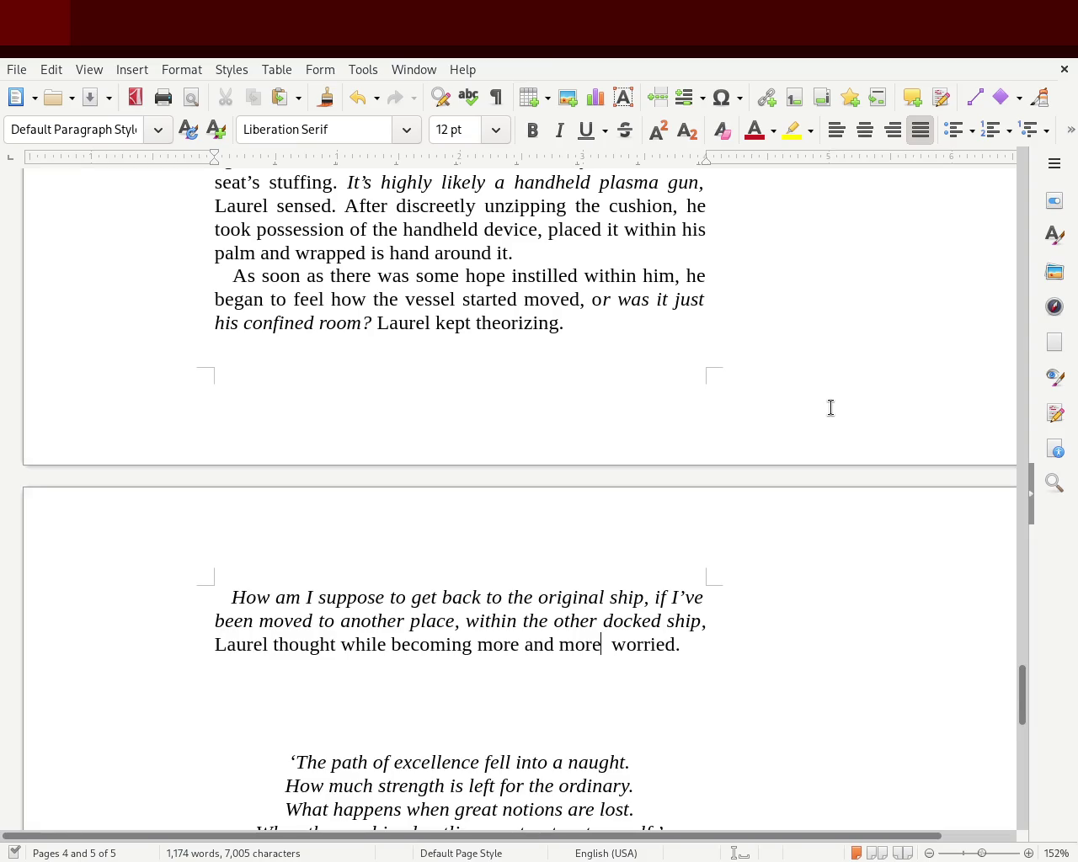
pyautogui.press('Delete')
pyautogui.hotkey('ctrl', 's')
pyautogui.moveTo(1026, 696); pyautogui.dragTo(1027, 688)
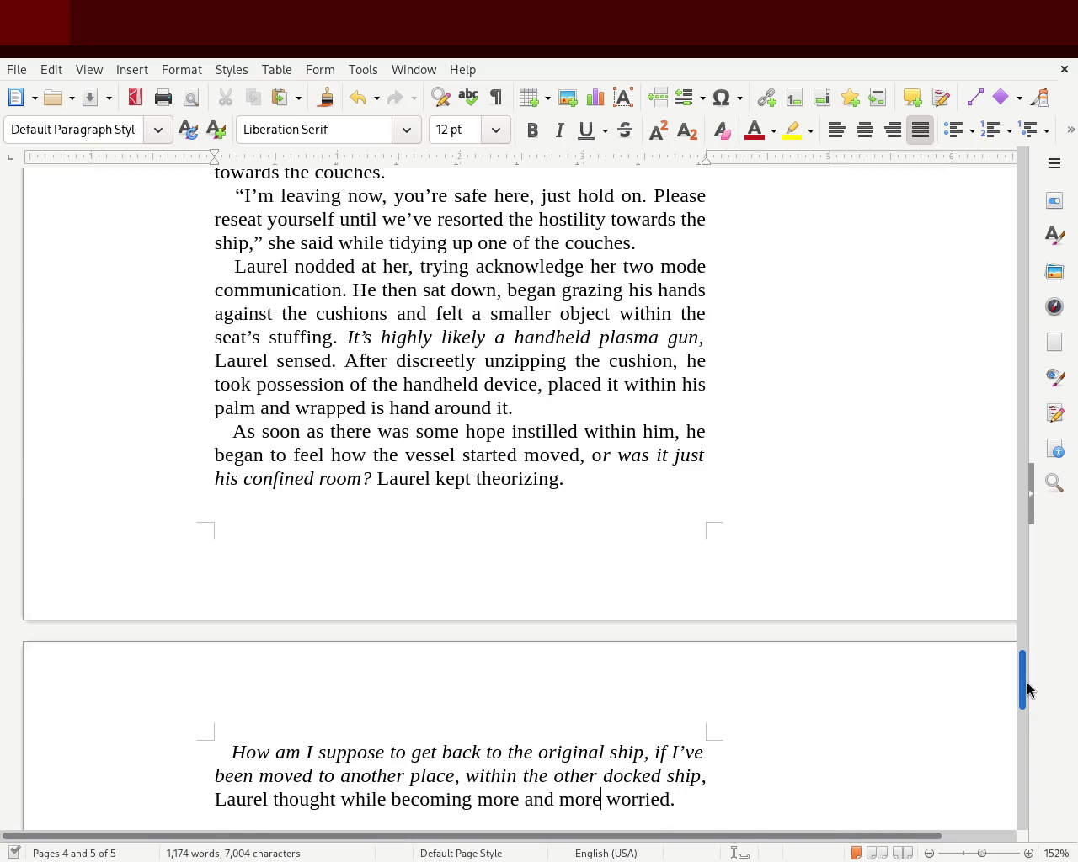
pyautogui.moveTo(1027, 688); pyautogui.dragTo(1027, 694)
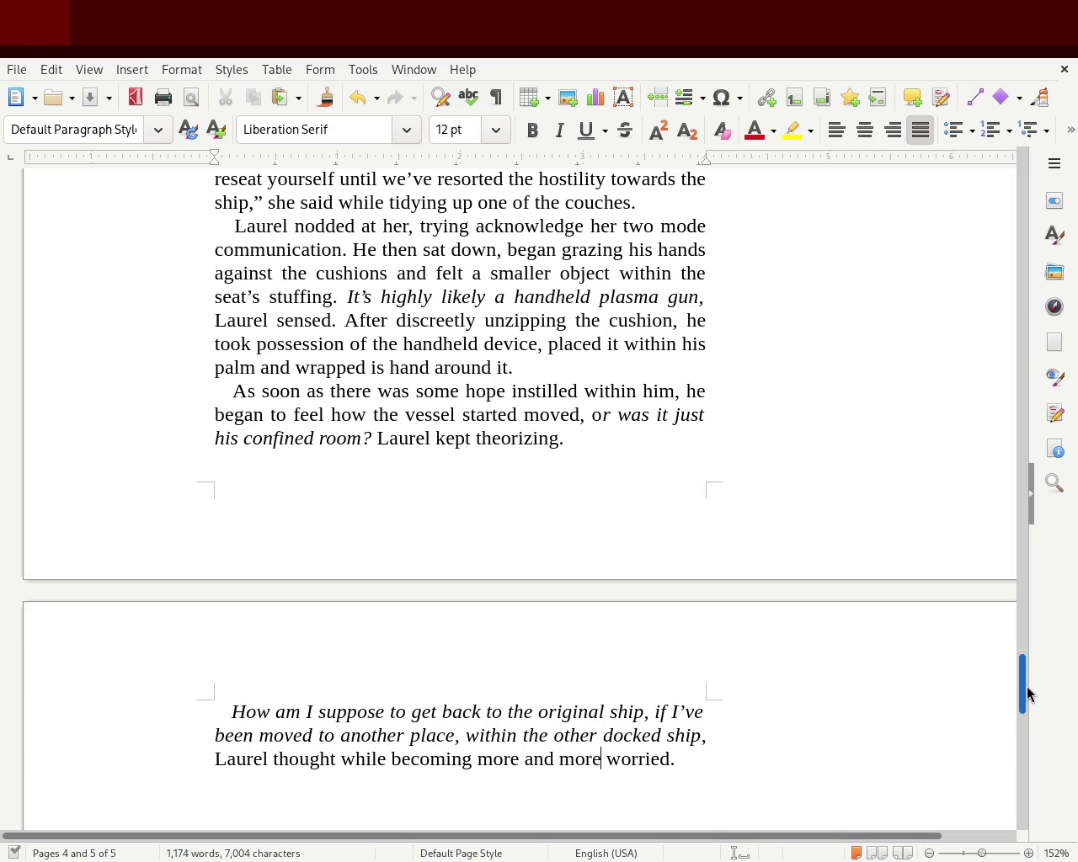
pyautogui.moveTo(1027, 692); pyautogui.dragTo(1026, 695)
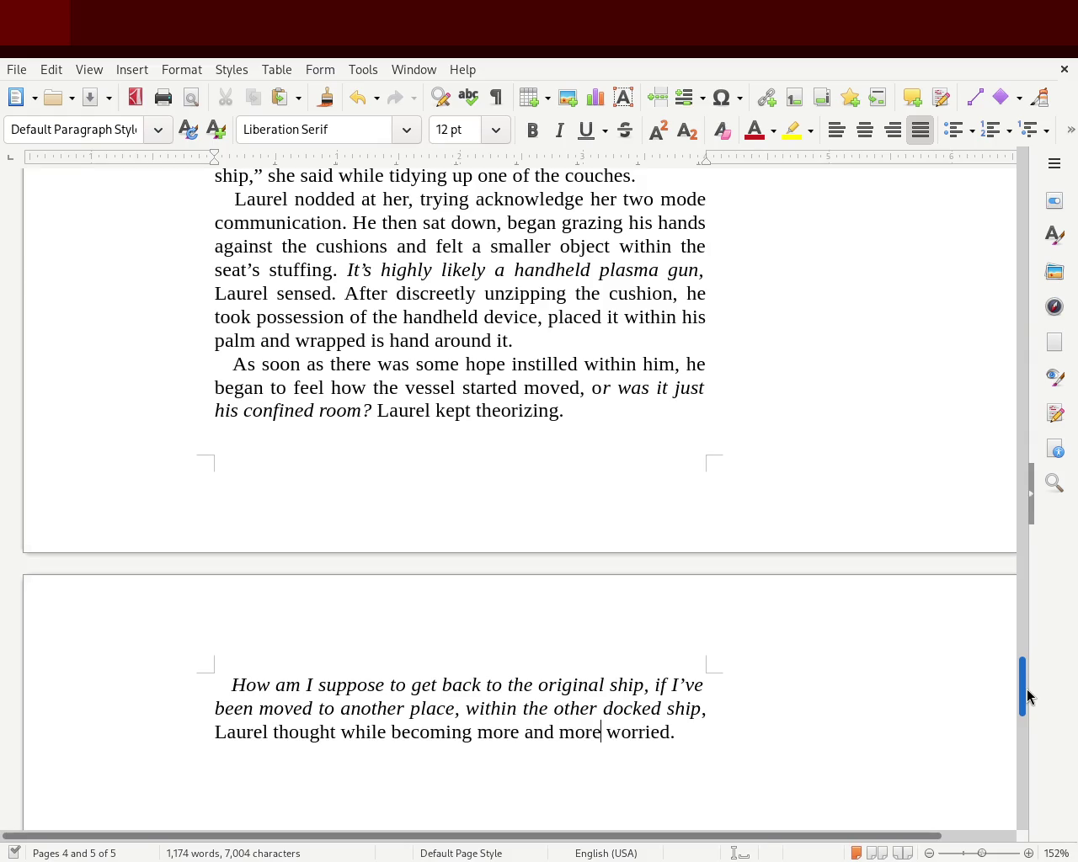
pyautogui.moveTo(1026, 695); pyautogui.dragTo(1026, 703)
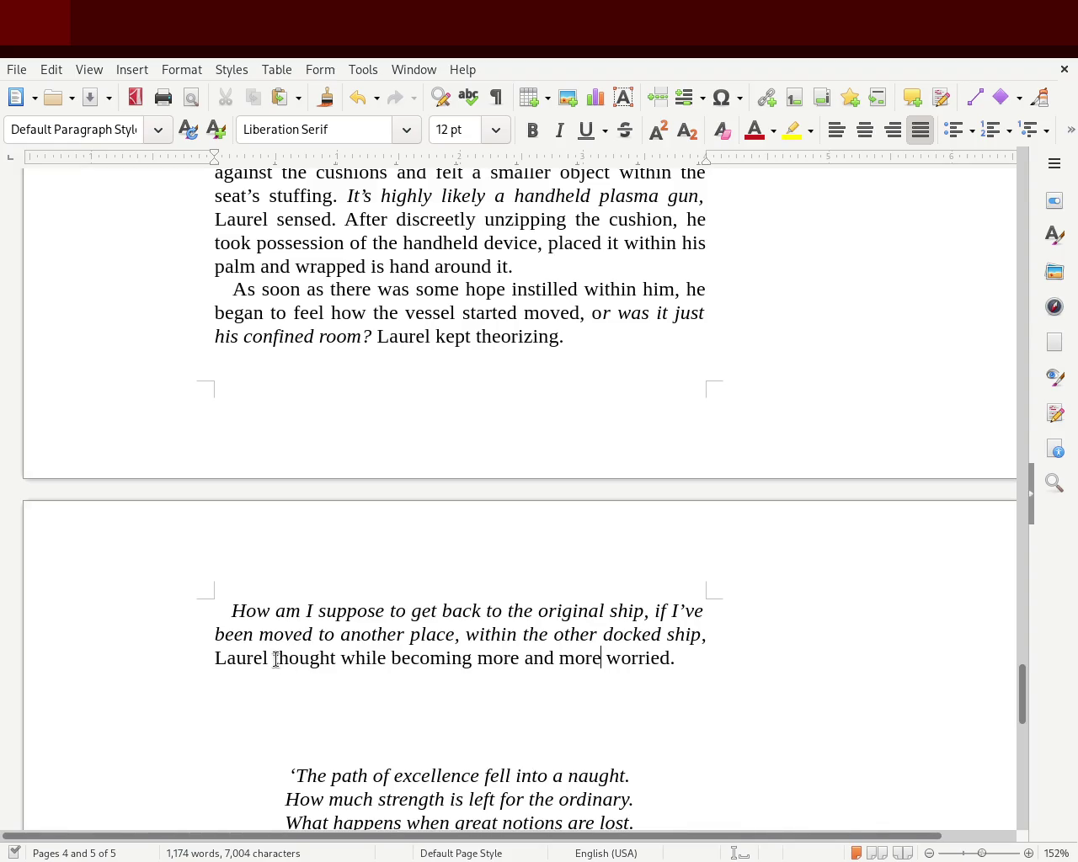
pyautogui.moveTo(276, 659); pyautogui.dragTo(619, 665)
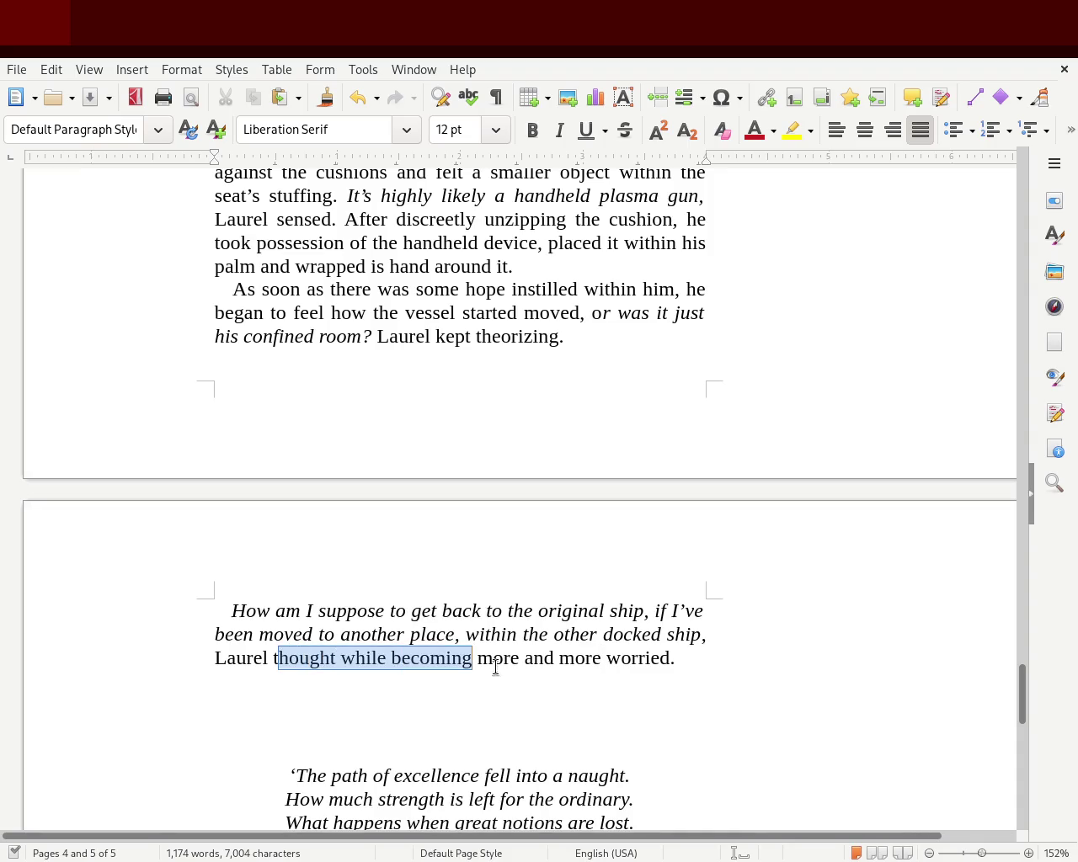
# Step: Replace the wordy phrase after 'Laurel' with 'began to worry about'
pyautogui.moveTo(619, 665); pyautogui.dragTo(601, 662)
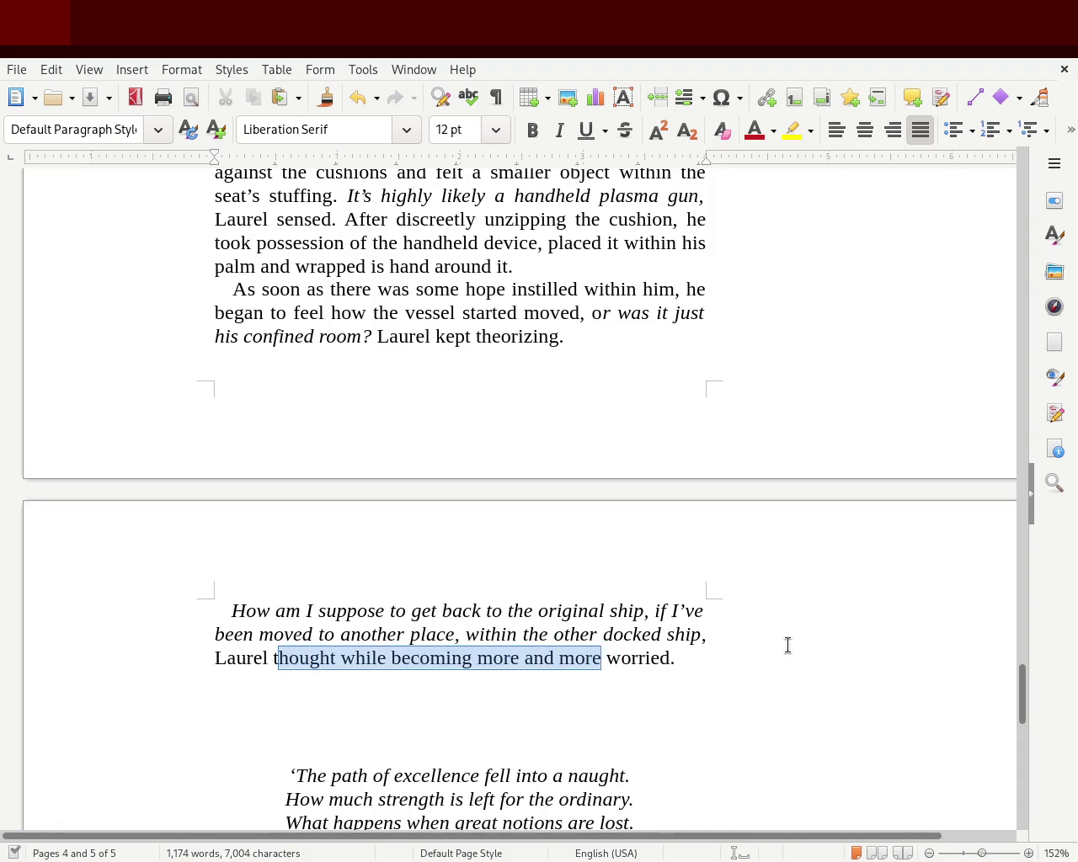
pyautogui.press('BackSpace')
pyautogui.write('beworried.')
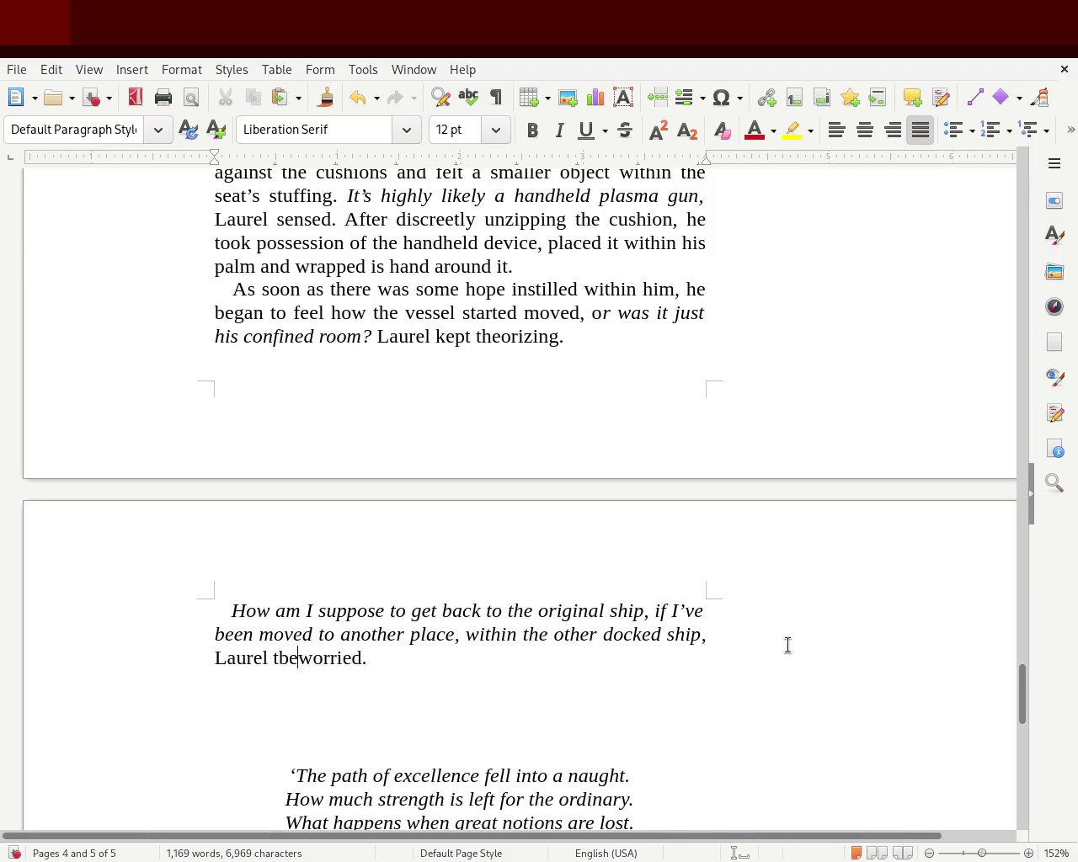
pyautogui.press('BackSpace')
pyautogui.press('BackSpace')
pyautogui.write('began')
pyautogui.press('Right')
pyautogui.press('Right')
pyautogui.press('Right')
pyautogui.press('Right')
pyautogui.press('Right')
pyautogui.press('Right')
pyautogui.press('Right')
pyautogui.press('BackSpace')
pyautogui.press('BackSpace')
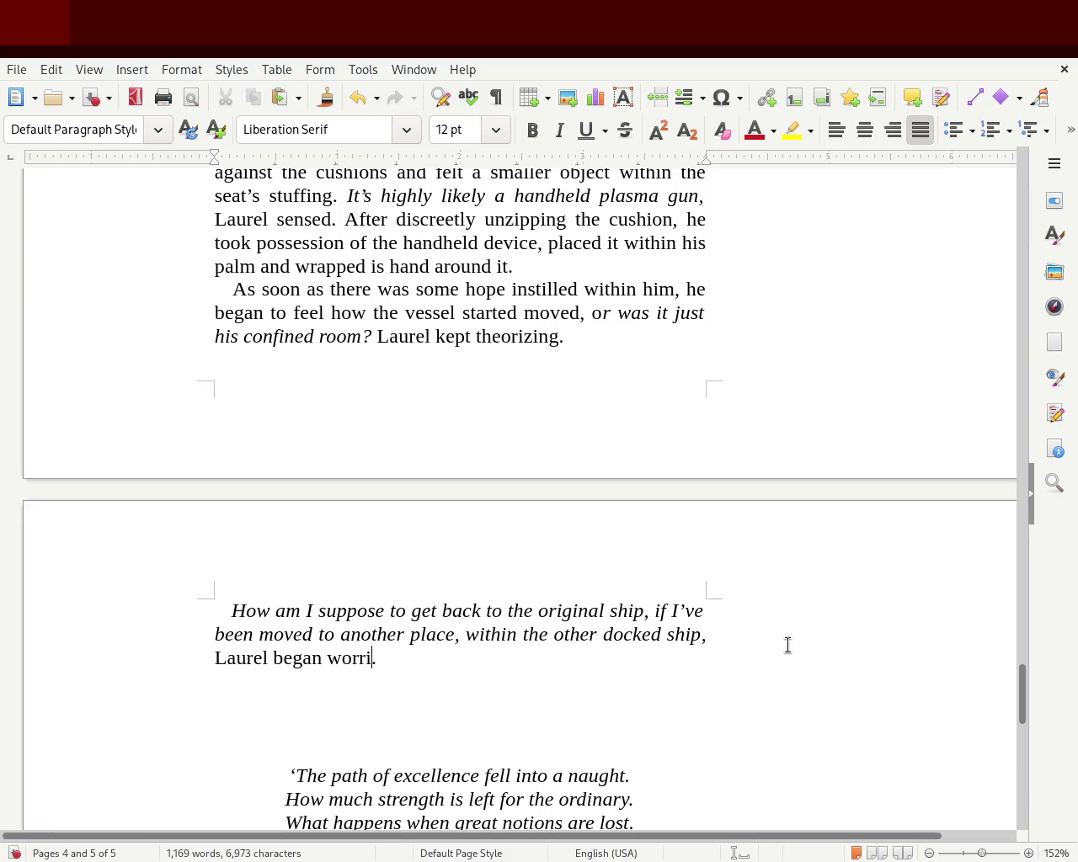
pyautogui.press('BackSpace')
pyautogui.write('ying about')
pyautogui.click(322, 657)
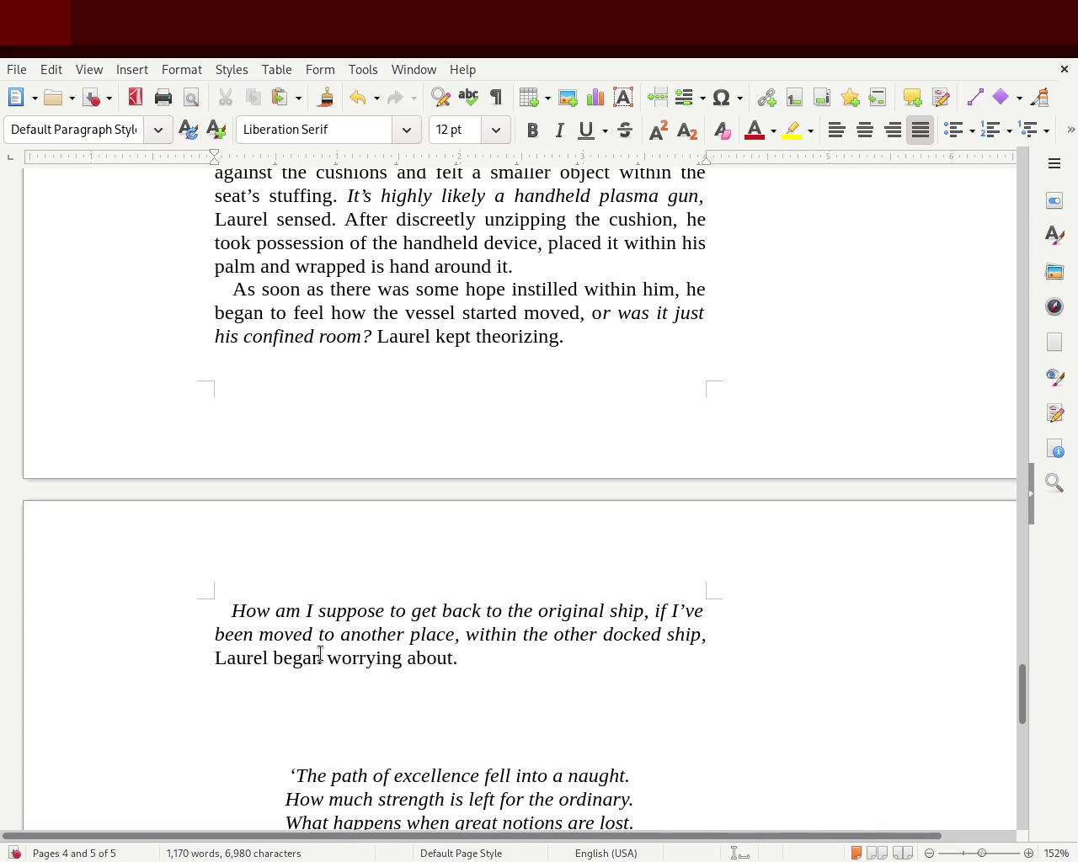
pyautogui.write('to')
pyautogui.press('Right')
pyautogui.press('Right')
pyautogui.press('Right')
pyautogui.press('Right')
pyautogui.press('Left')
pyautogui.press('Delete')
pyautogui.press('Delete')
pyautogui.press('Delete')
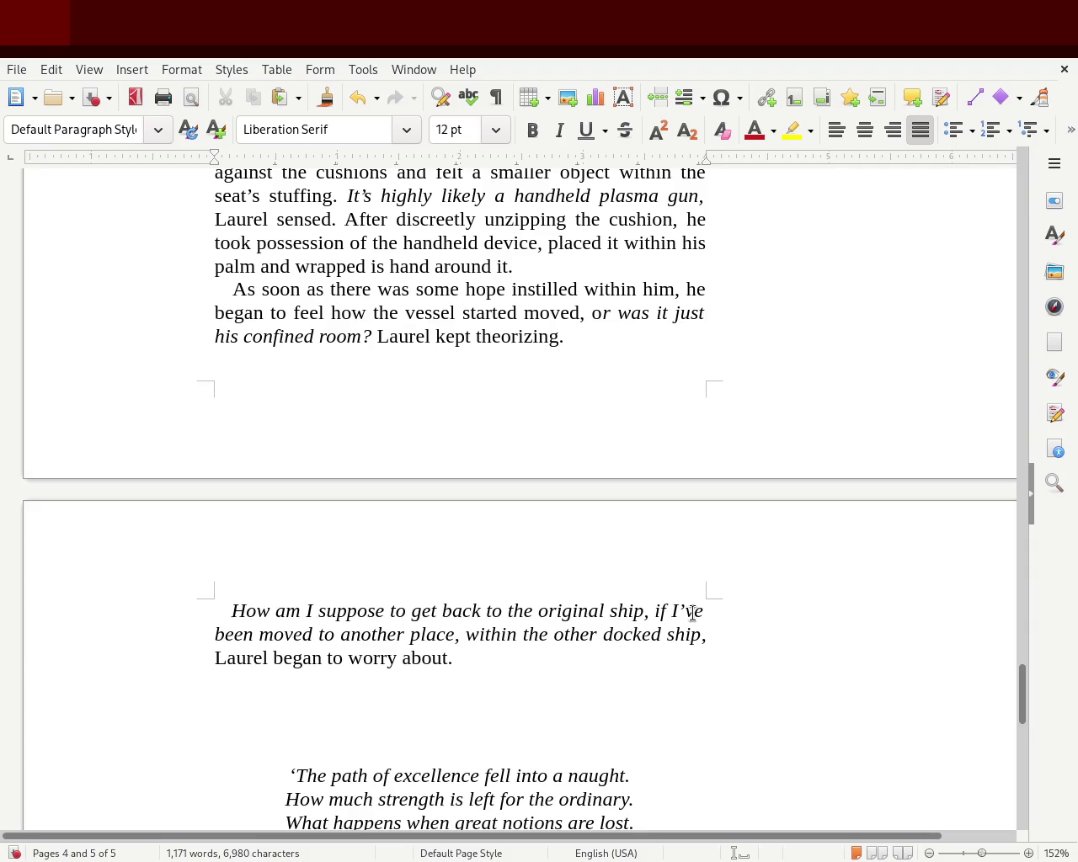
# Step: Change 'I've' back to 'I'm' and replace 'to another place' with 'around within'
pyautogui.click(806, 619)
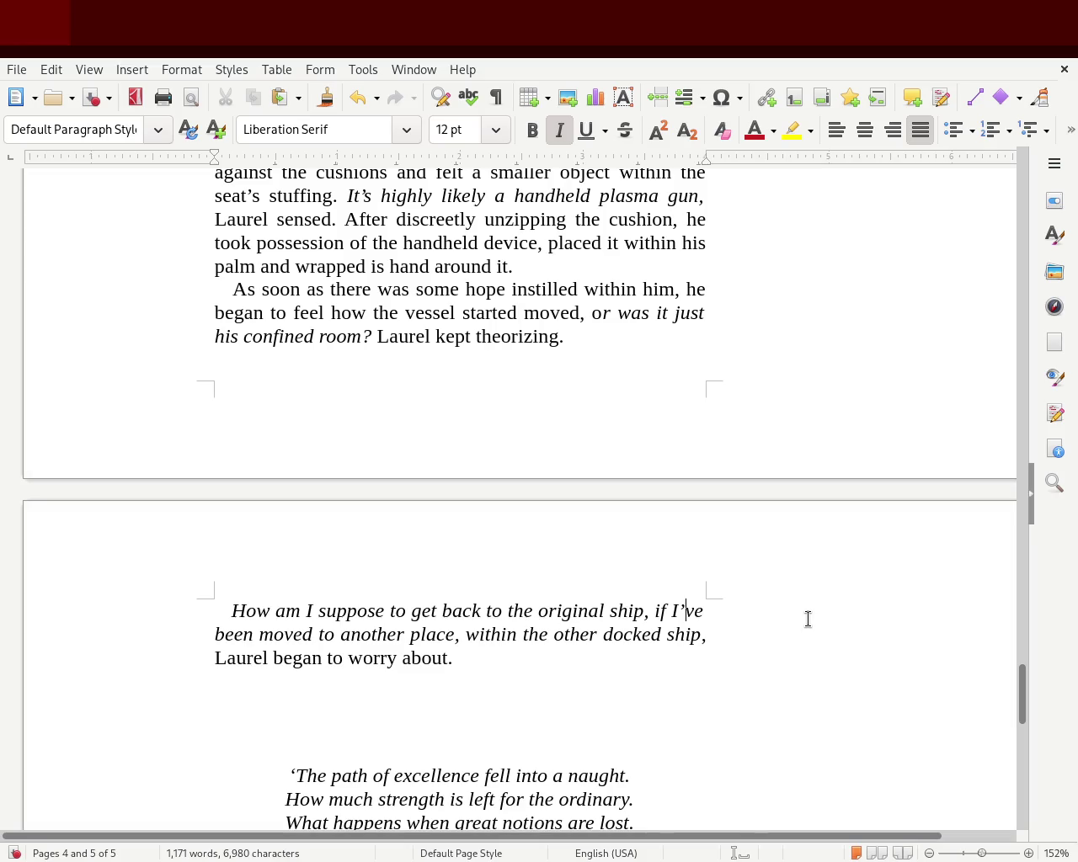
pyautogui.press('BackSpace')
pyautogui.press('BackSpace')
pyautogui.write('m')
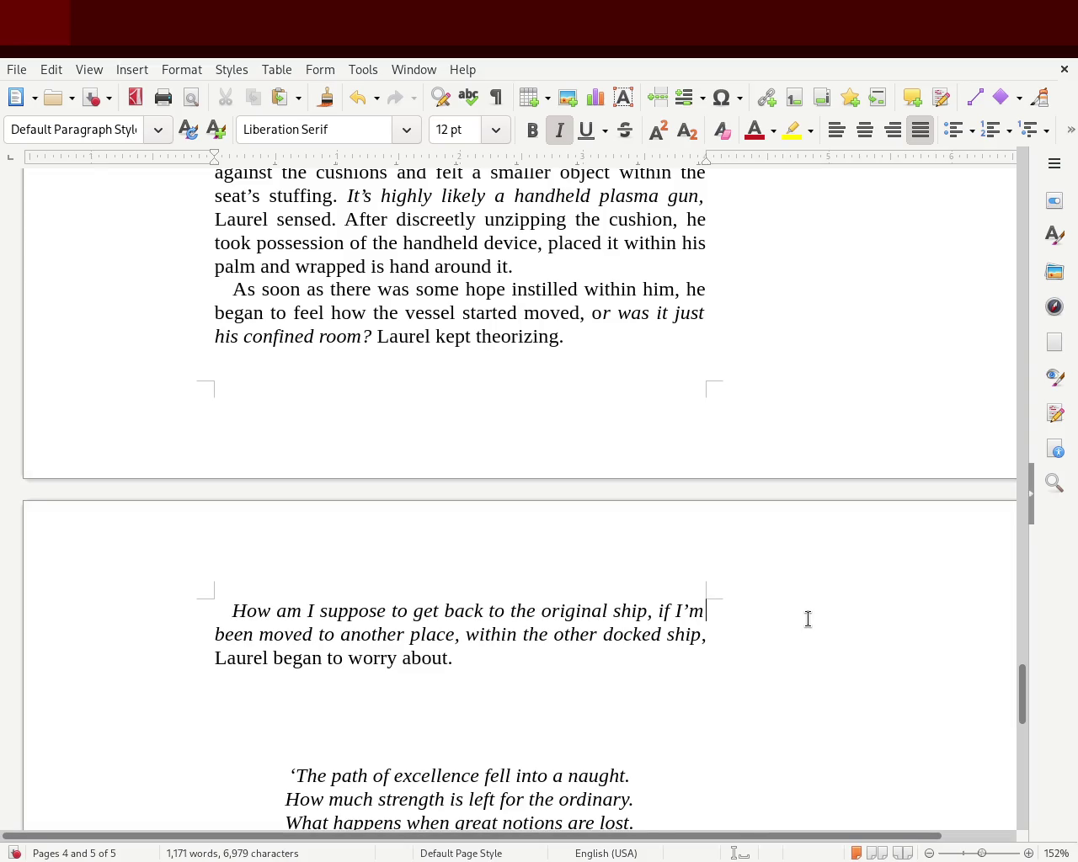
pyautogui.press('Delete')
pyautogui.press('Delete')
pyautogui.press('Delete')
pyautogui.press('Delete')
pyautogui.press('Delete')
pyautogui.press('Delete')
pyautogui.press('Delete')
pyautogui.press('Delete')
pyautogui.press('Delete')
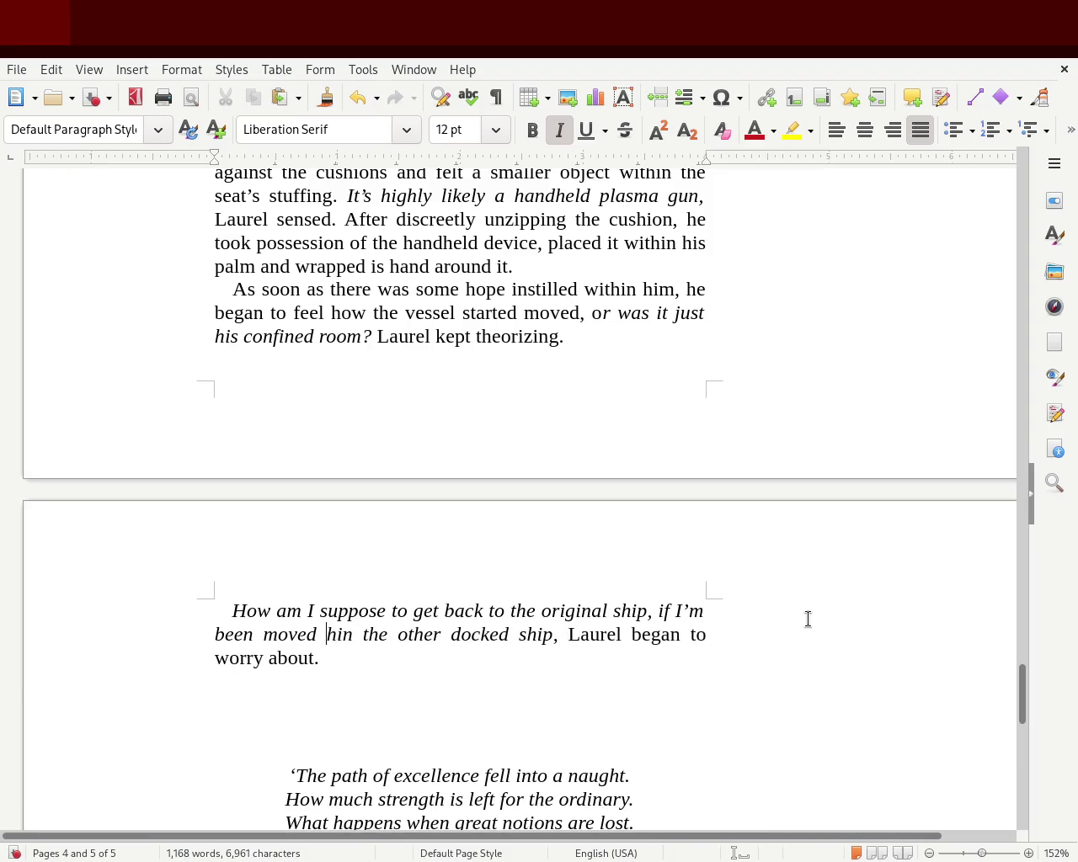
pyautogui.press('Delete')
pyautogui.press('Delete')
pyautogui.press('Delete')
pyautogui.press('Delete')
pyautogui.write('around within')
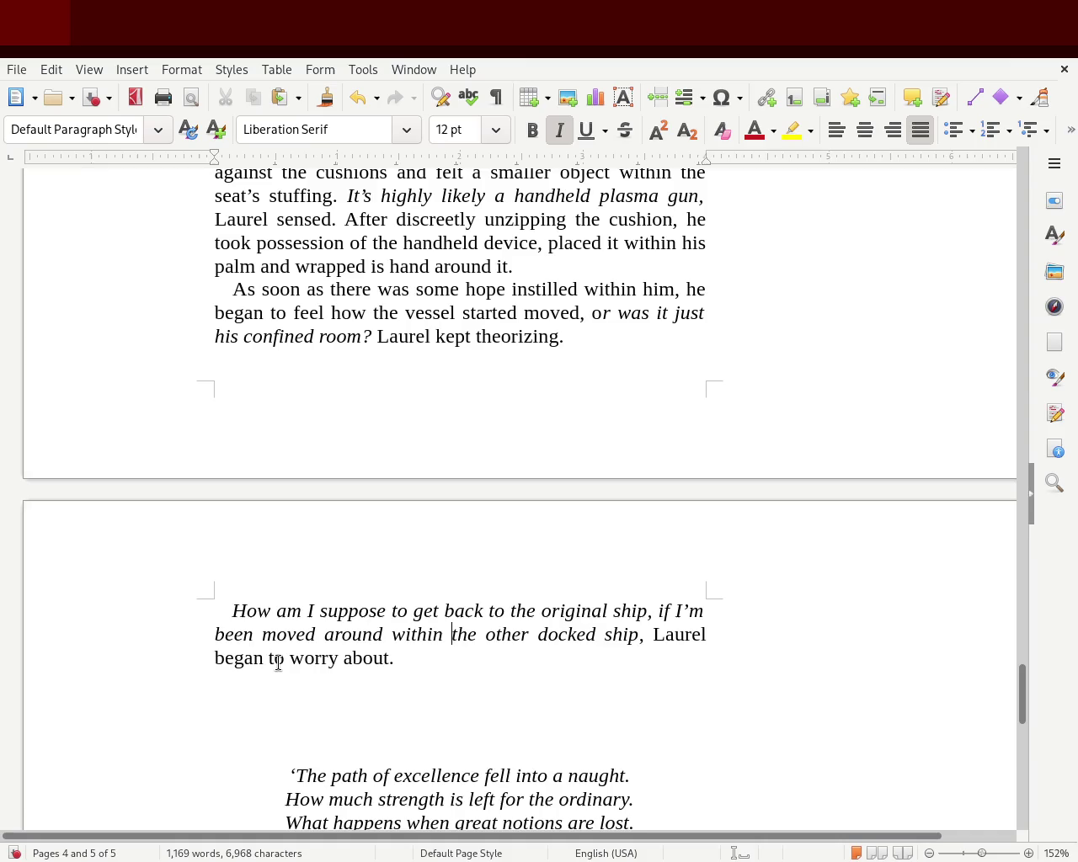
# Step: Change 'began to worry' to 'started worrying about' and save the document
pyautogui.doubleClick(242, 658)
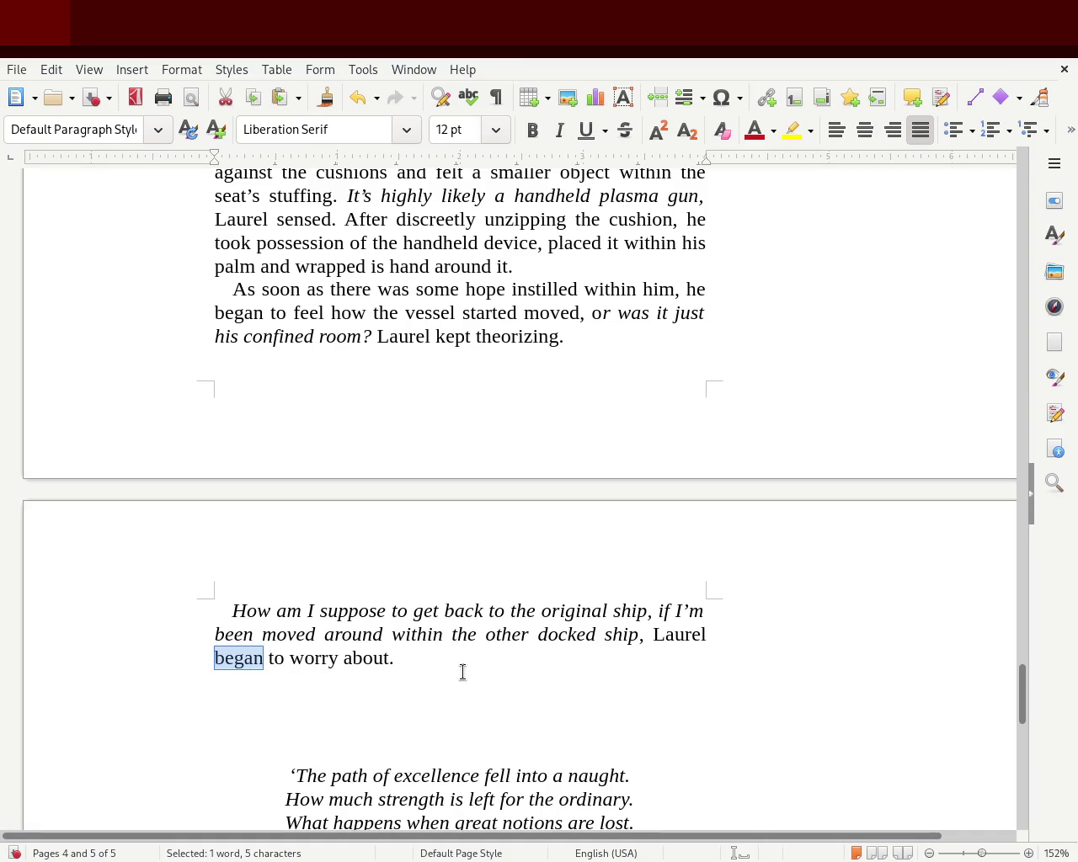
pyautogui.write('started')
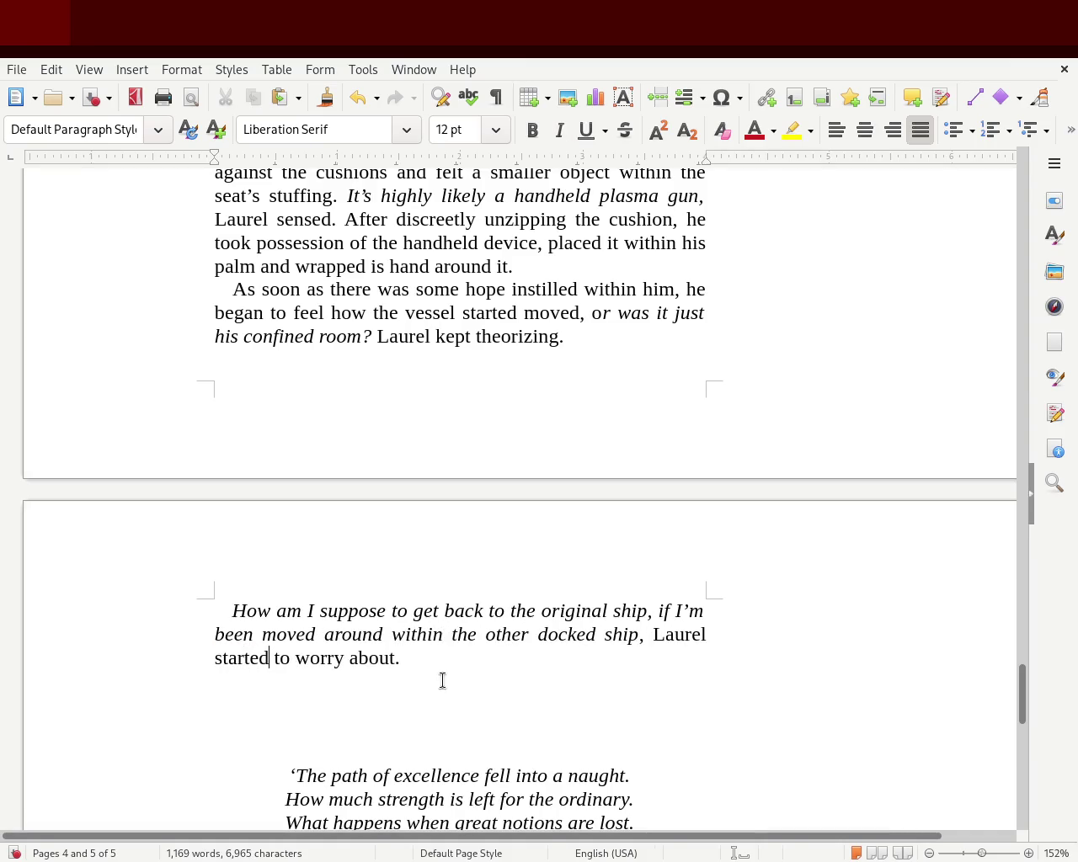
pyautogui.doubleClick(285, 656)
pyautogui.press('Delete')
pyautogui.press('Delete')
pyautogui.write('ing')
pyautogui.hotkey('ctrl', 's')
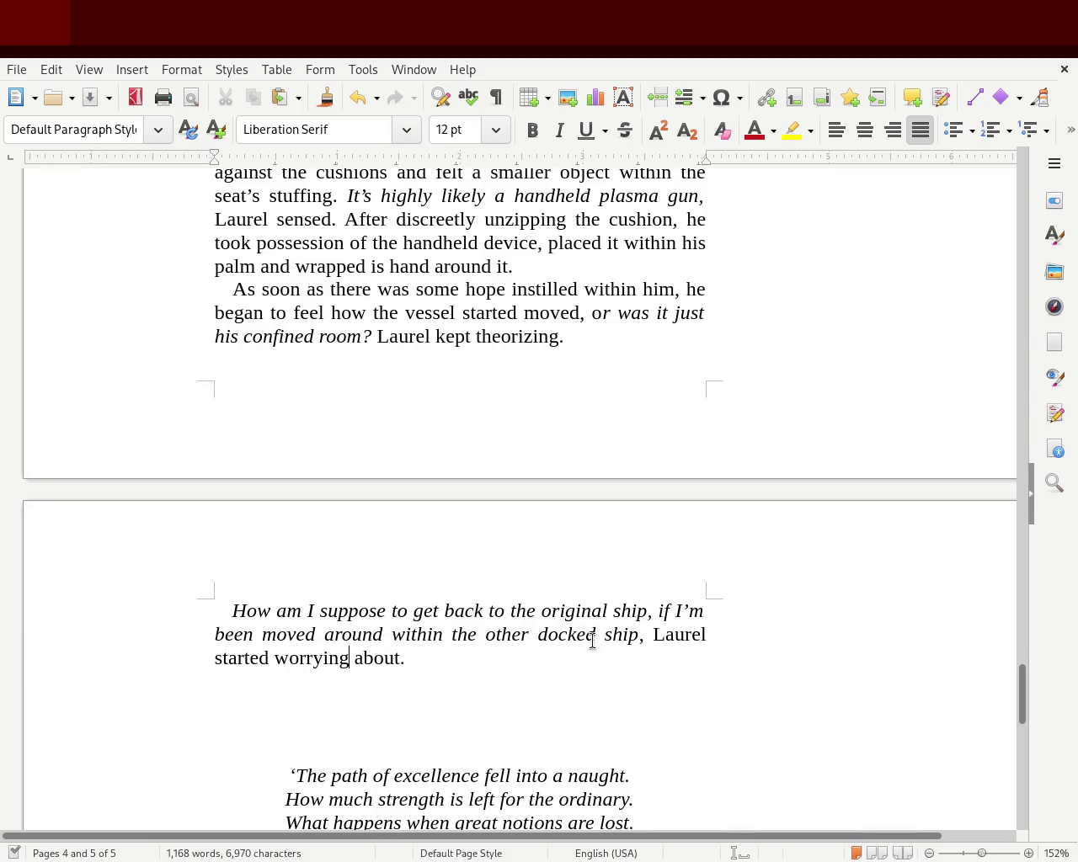
pyautogui.click(451, 663)
pyautogui.doubleClick(677, 637)
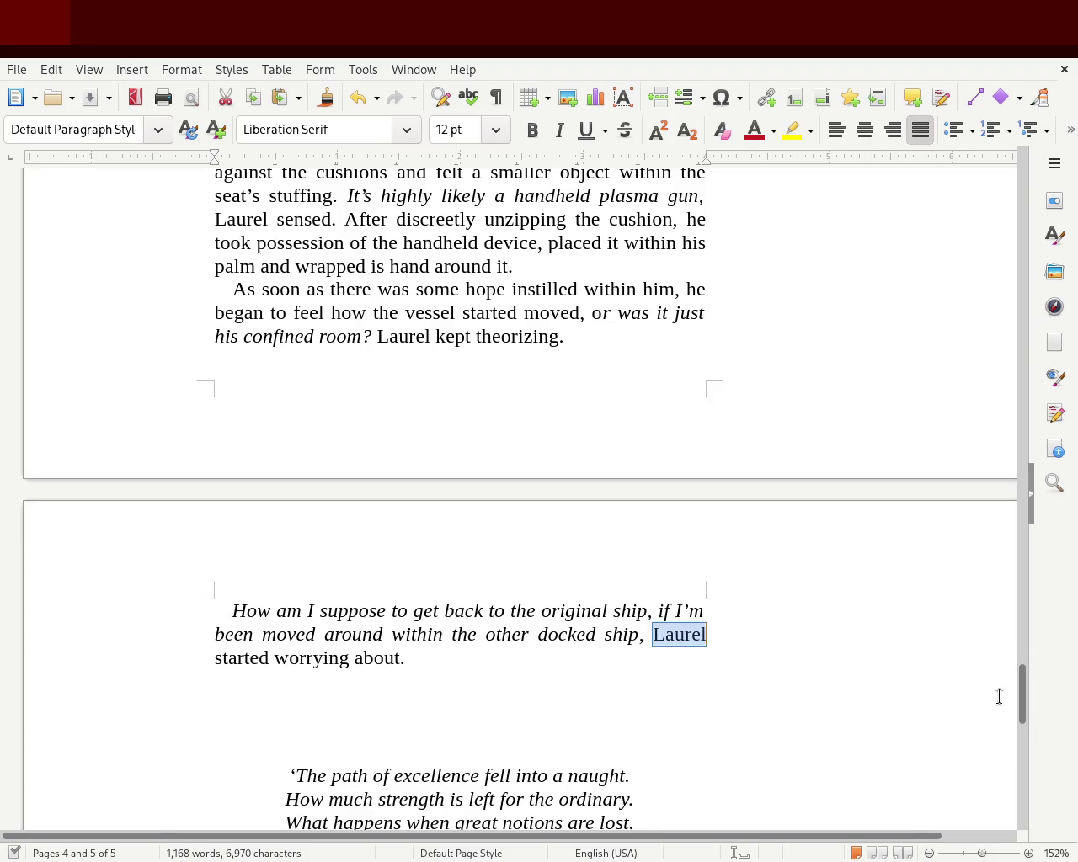
# Step: End the closing sentence with 'A worrying though began to grown within him', removing the old ending
pyautogui.write('A worryin')
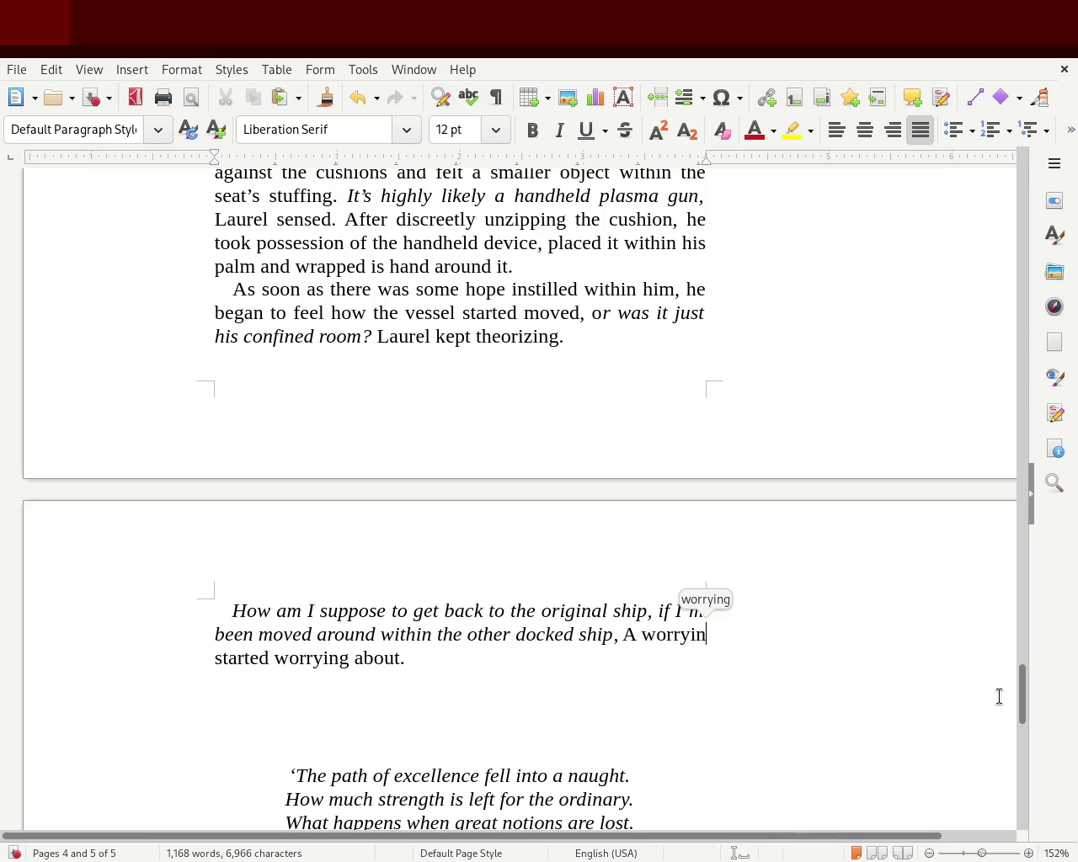
pyautogui.write('g though began to grown within in')
pyautogui.press('BackSpace')
pyautogui.press('BackSpace')
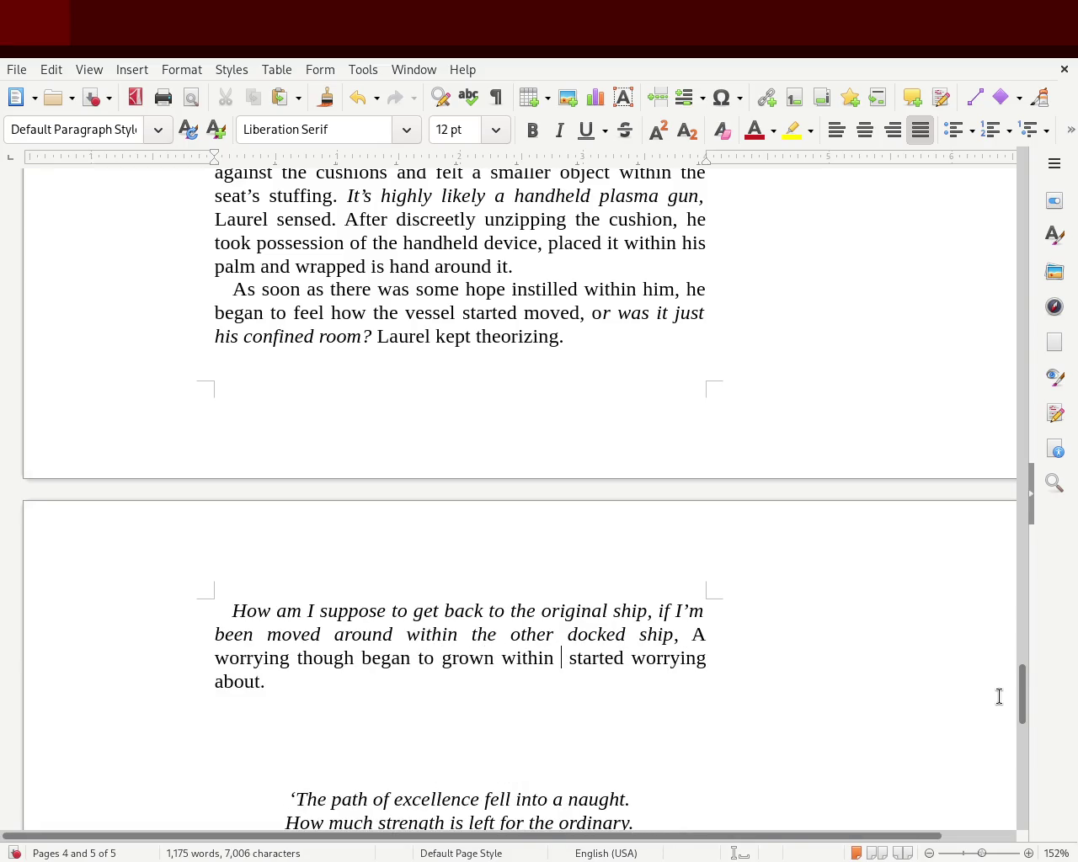
pyautogui.write('hi')
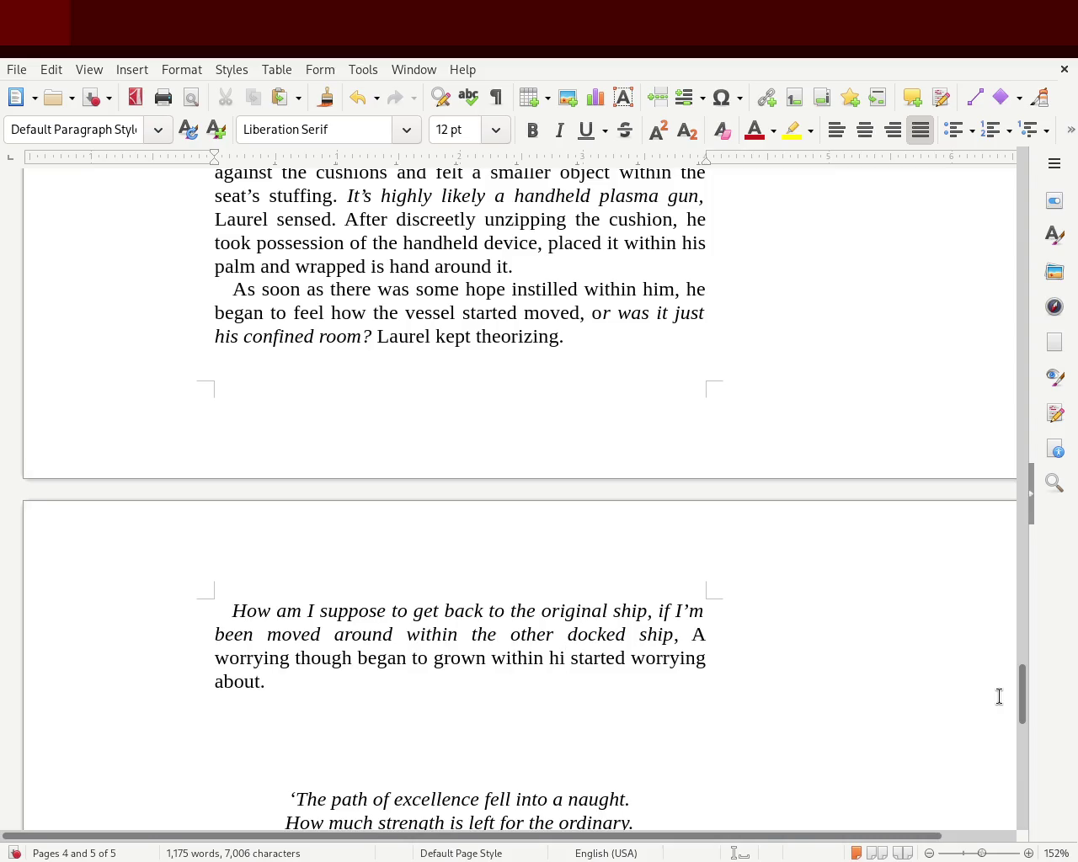
pyautogui.write('m')
pyautogui.press('Delete')
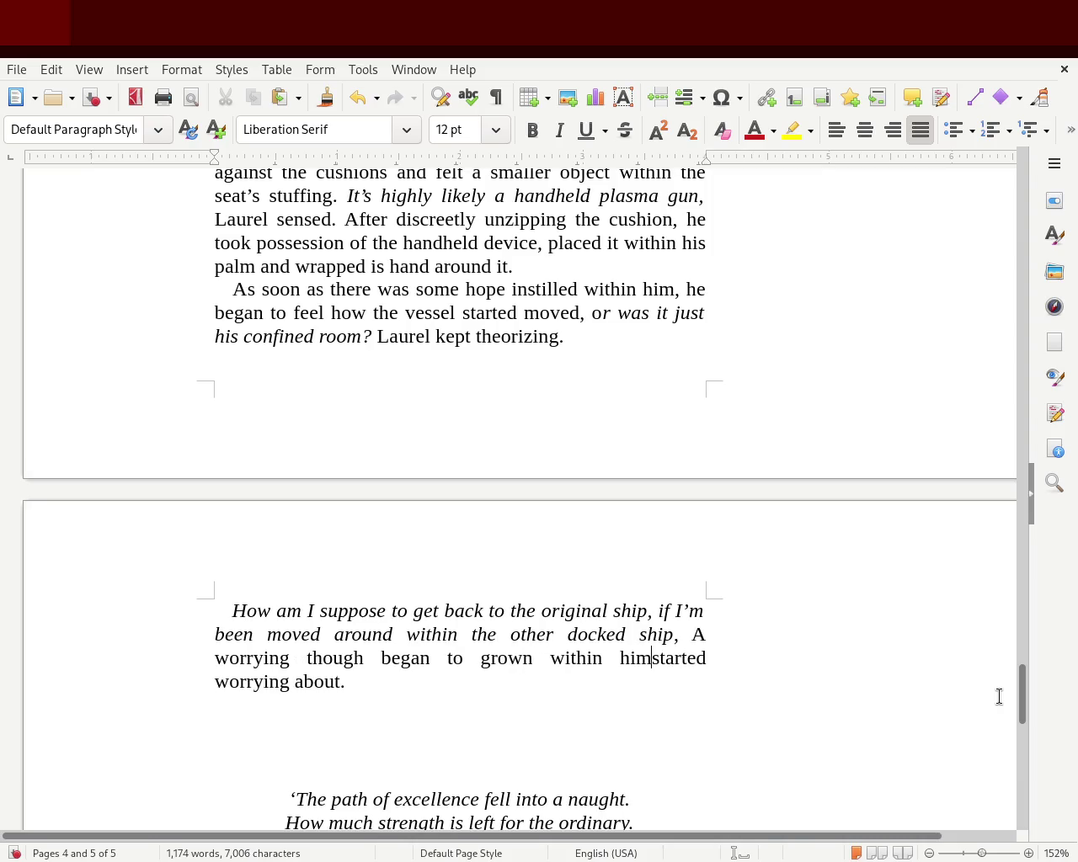
pyautogui.press('Delete')
pyautogui.press('Delete')
pyautogui.press('Delete')
pyautogui.press('Delete')
pyautogui.press('Delete')
pyautogui.press('Delete')
pyautogui.press('Delete')
pyautogui.press('Delete')
pyautogui.press('Delete')
pyautogui.press('Delete')
pyautogui.press('Delete')
pyautogui.press('Delete')
pyautogui.press('Delete')
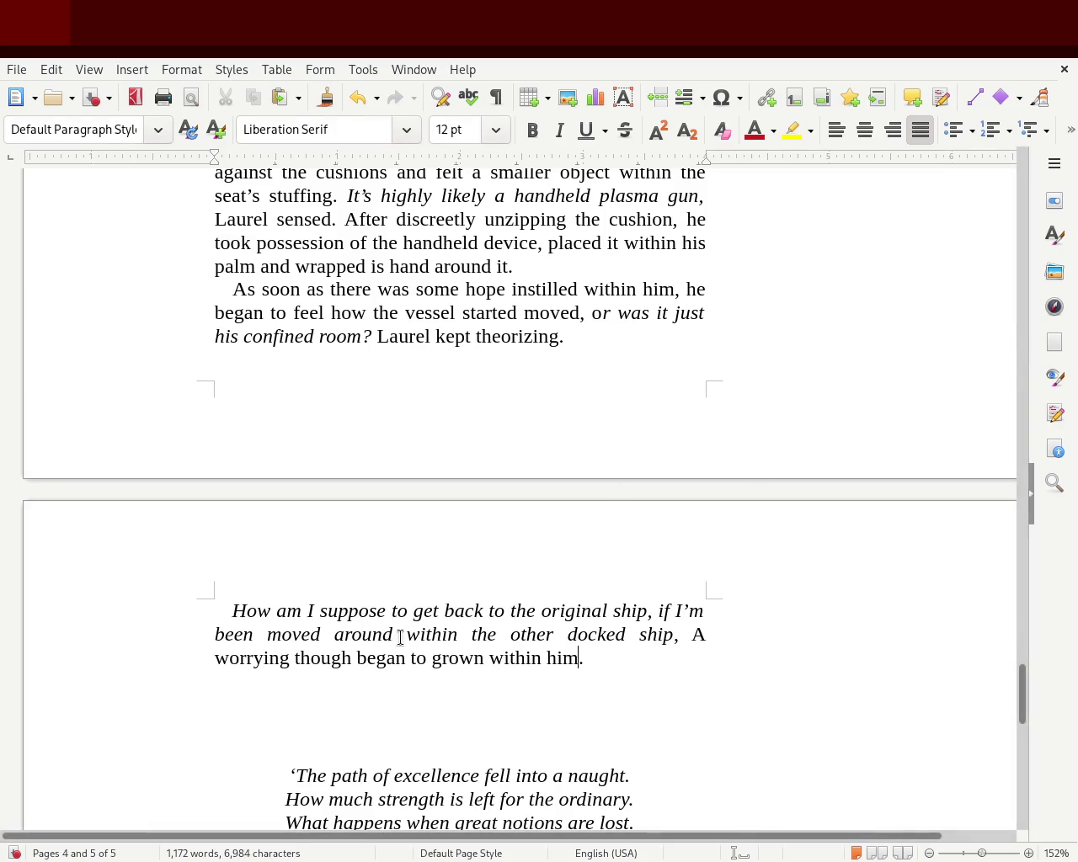
# Step: Insert a comma and correct 'grown' to 'grow'
pyautogui.write(',')
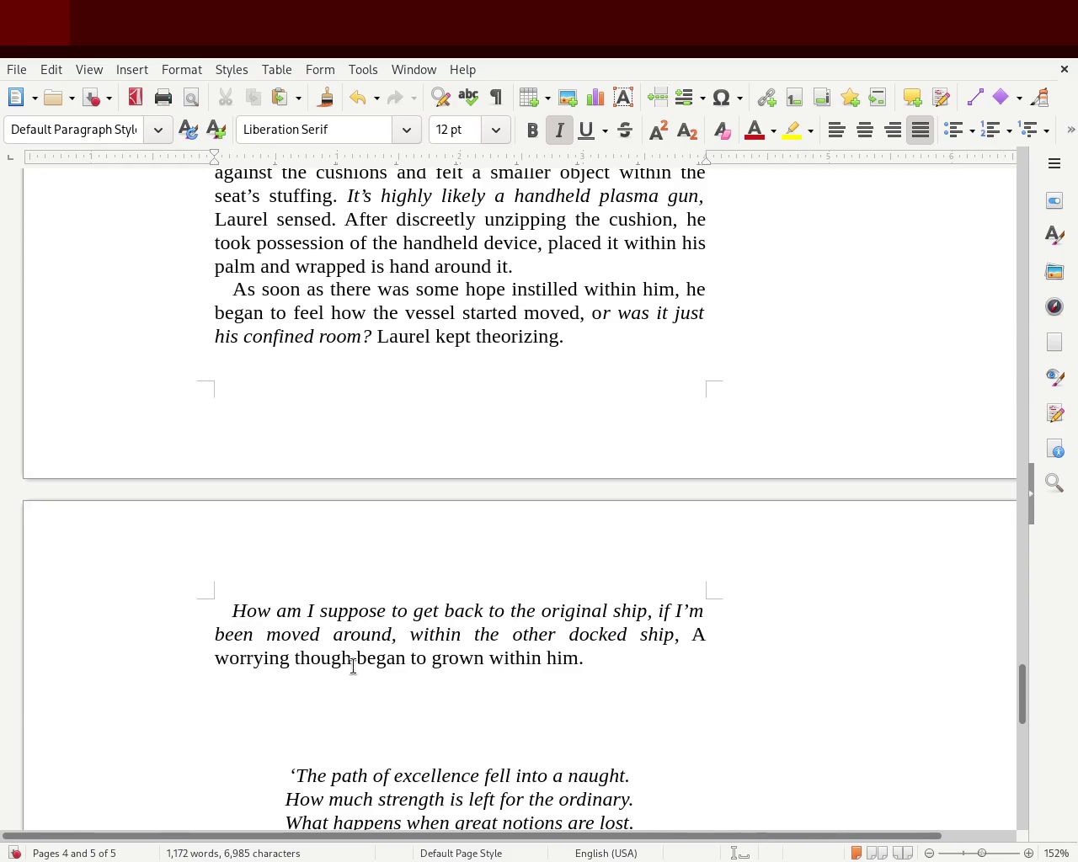
pyautogui.click(472, 664)
pyautogui.press('Delete')
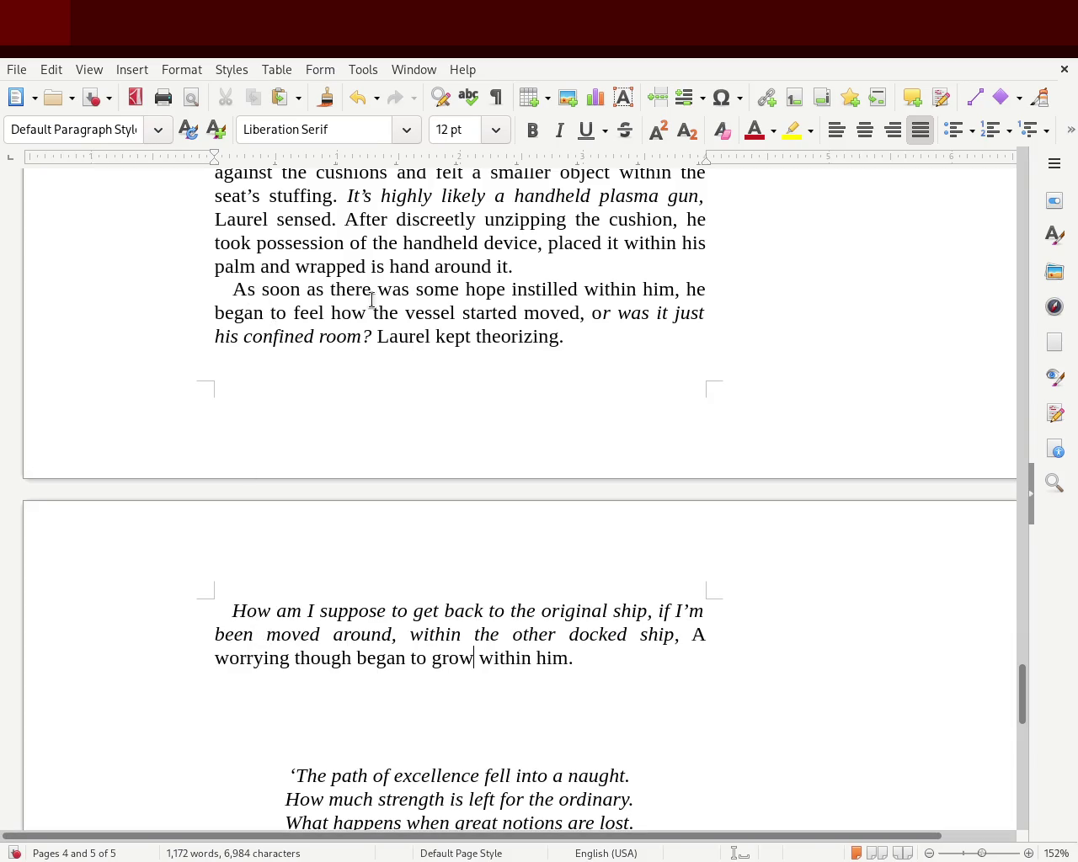
pyautogui.doubleClick(647, 289)
# Step: Change 'him' to 'Laurel' and 'moved' to 'moving', and add 'that moved' after 'confined room'
pyautogui.write('Laurel')
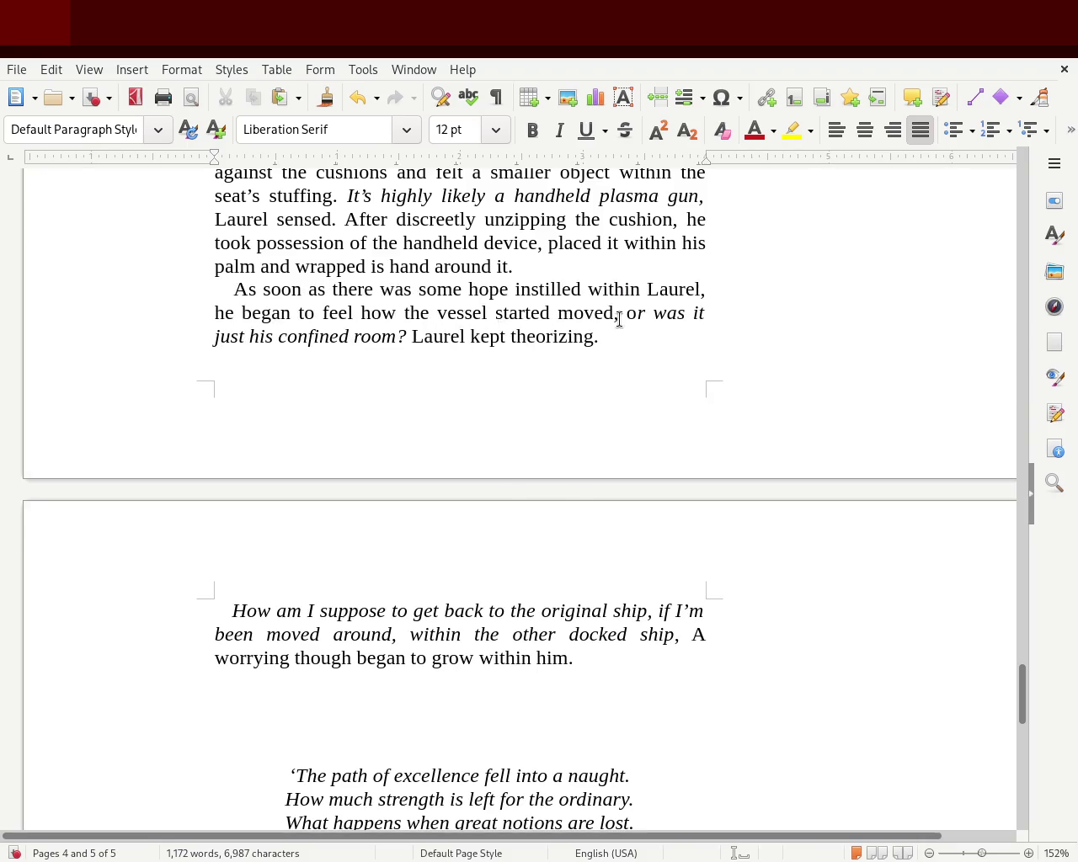
pyautogui.doubleClick(583, 307)
pyautogui.write('moving')
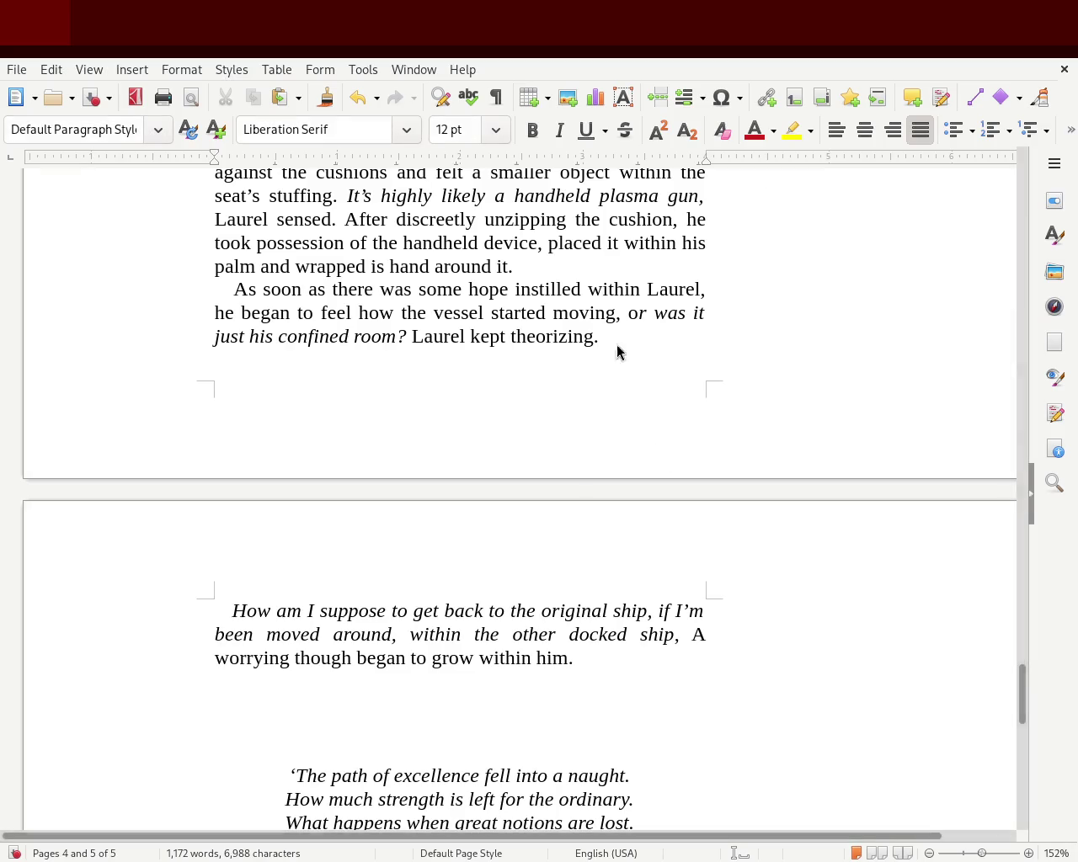
pyautogui.click(397, 336)
pyautogui.write('that ')
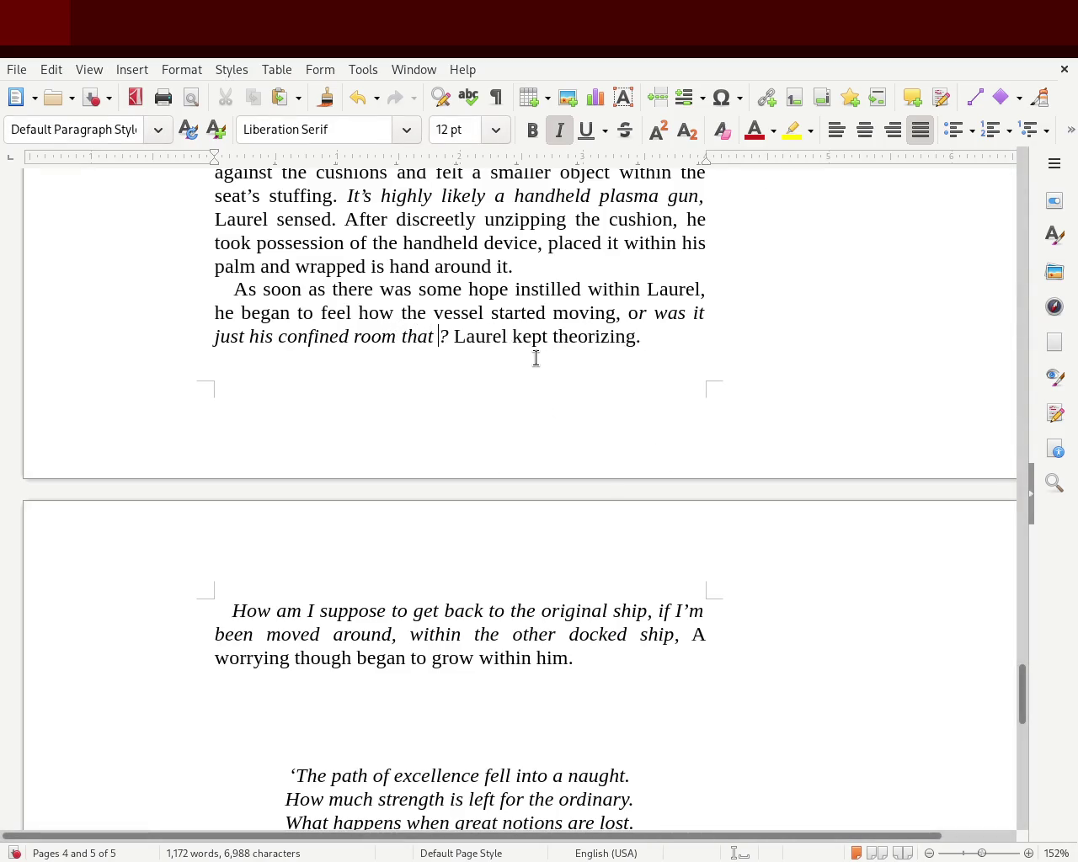
pyautogui.write('moved')
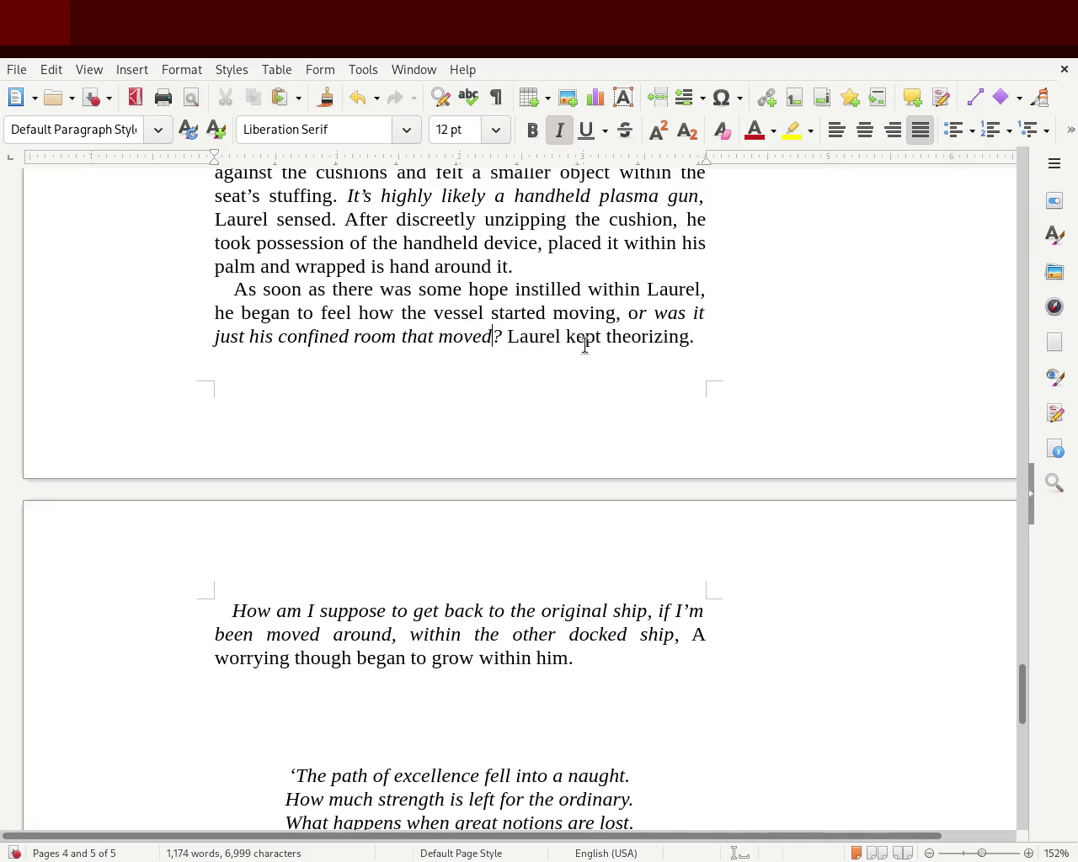
pyautogui.moveTo(641, 337); pyautogui.dragTo(739, 338)
pyautogui.click(740, 338)
# Step: Replace 'around' with 'away from the docking gate,' with the comma right after gate
pyautogui.doubleClick(358, 635)
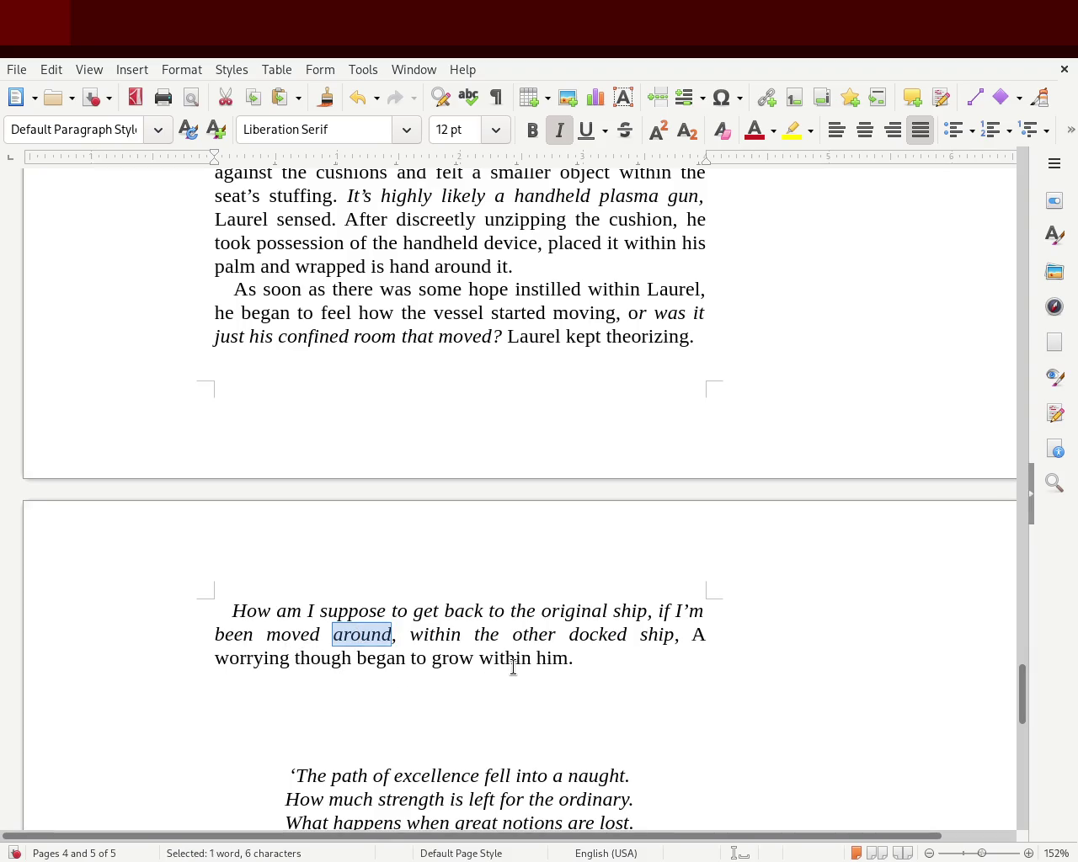
pyautogui.write('away from the ga')
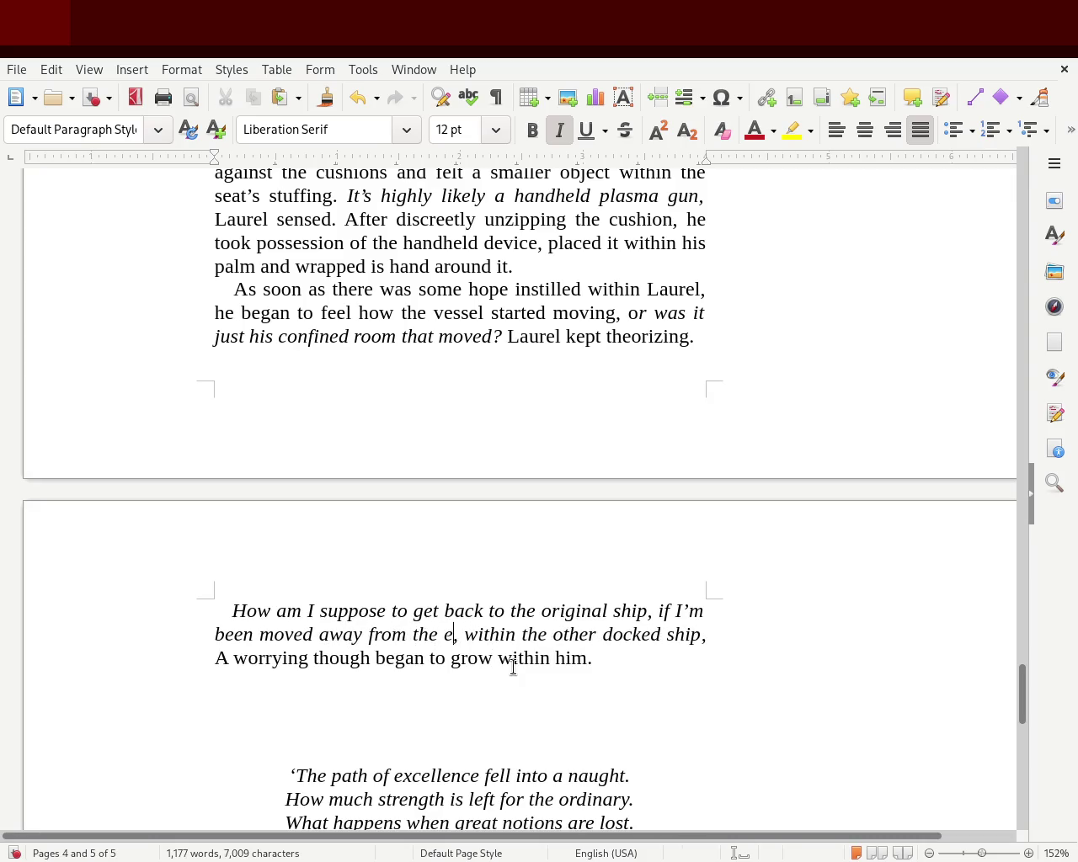
pyautogui.write('te')
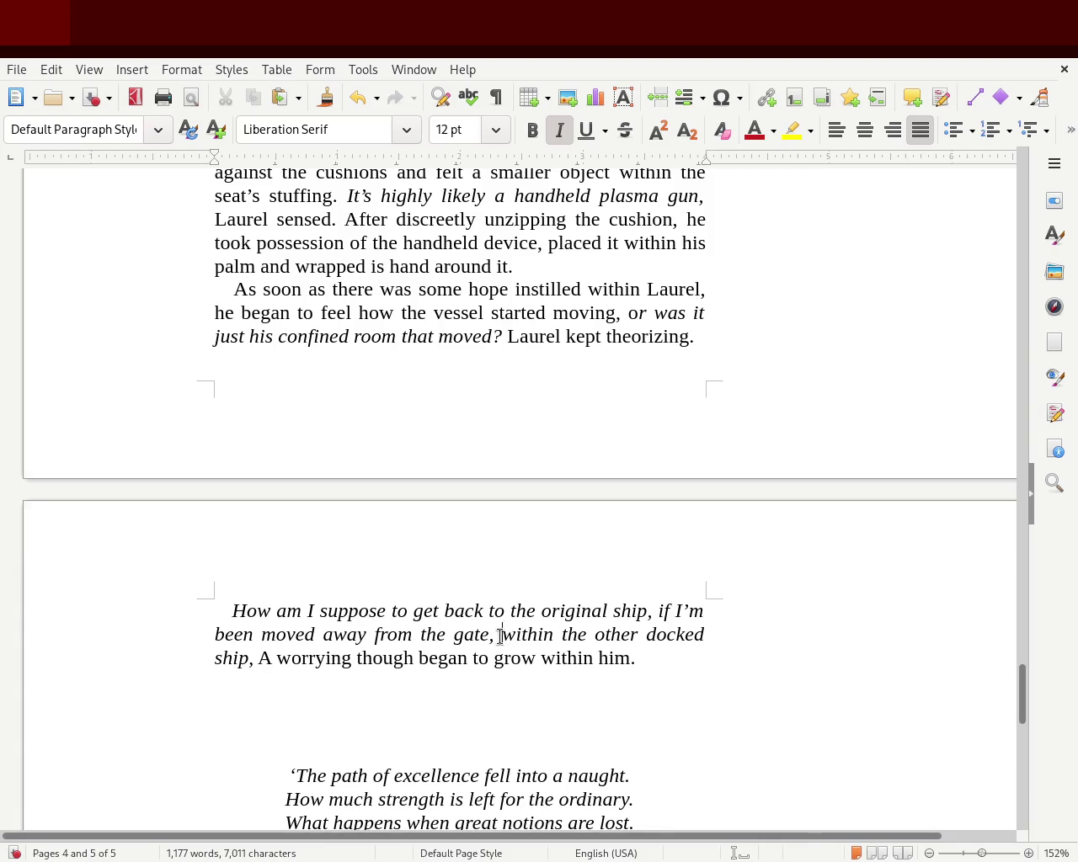
pyautogui.moveTo(501, 636); pyautogui.dragTo(637, 634)
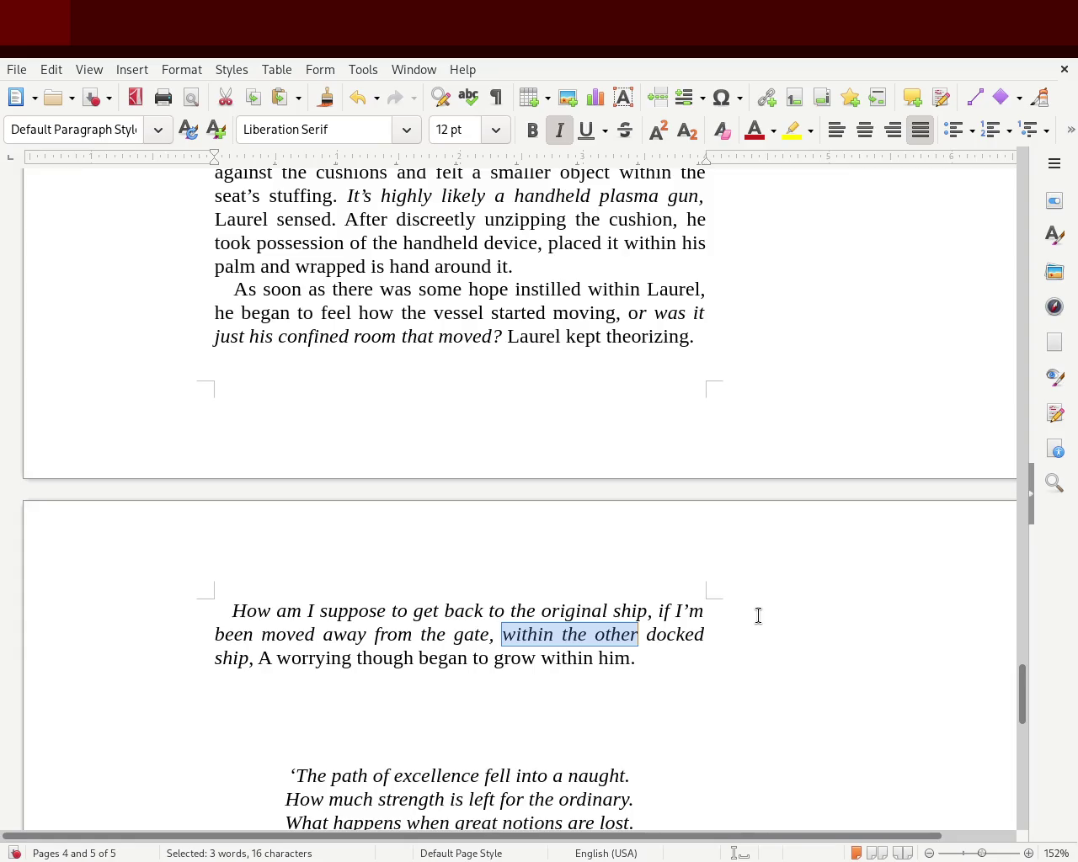
pyautogui.press('Right')
pyautogui.hotkey('ctrl', 'Left')
pyautogui.hotkey('ctrl', 'Left')
pyautogui.hotkey('ctrl', 'Left')
pyautogui.hotkey('ctrl', 'Left')
pyautogui.write('docking')
pyautogui.press('Right')
pyautogui.press('Right')
pyautogui.press('Right')
pyautogui.press('Right')
pyautogui.press('Delete')
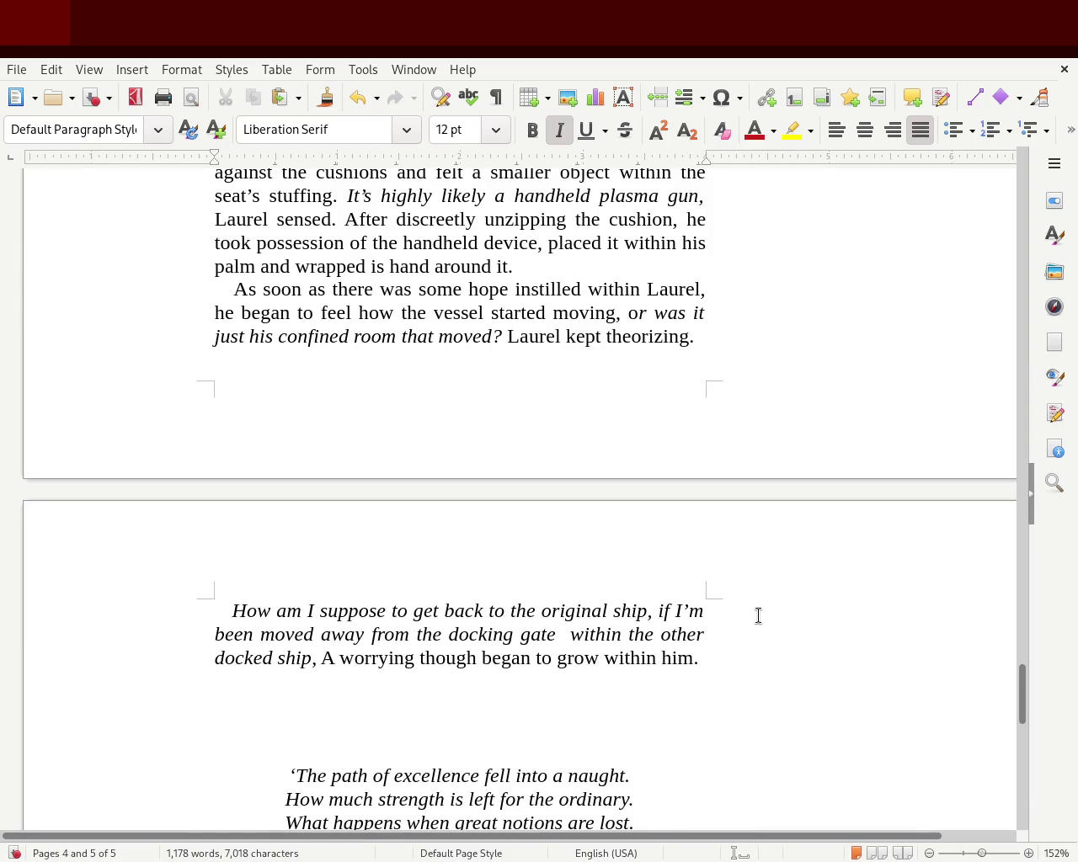
pyautogui.press('BackSpace')
pyautogui.write(',')
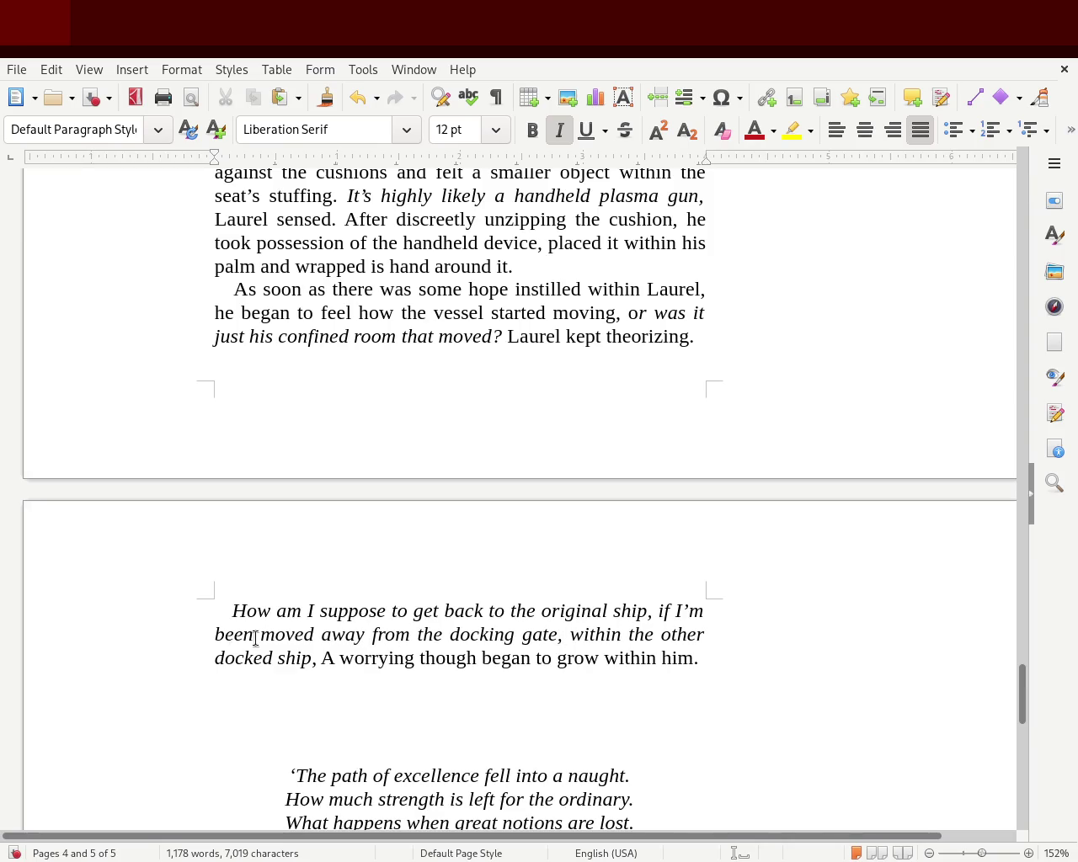
# Step: Delete 'docked' so it reads 'within the other ship', and save the manuscript
pyautogui.doubleClick(223, 659)
pyautogui.press('BackSpace')
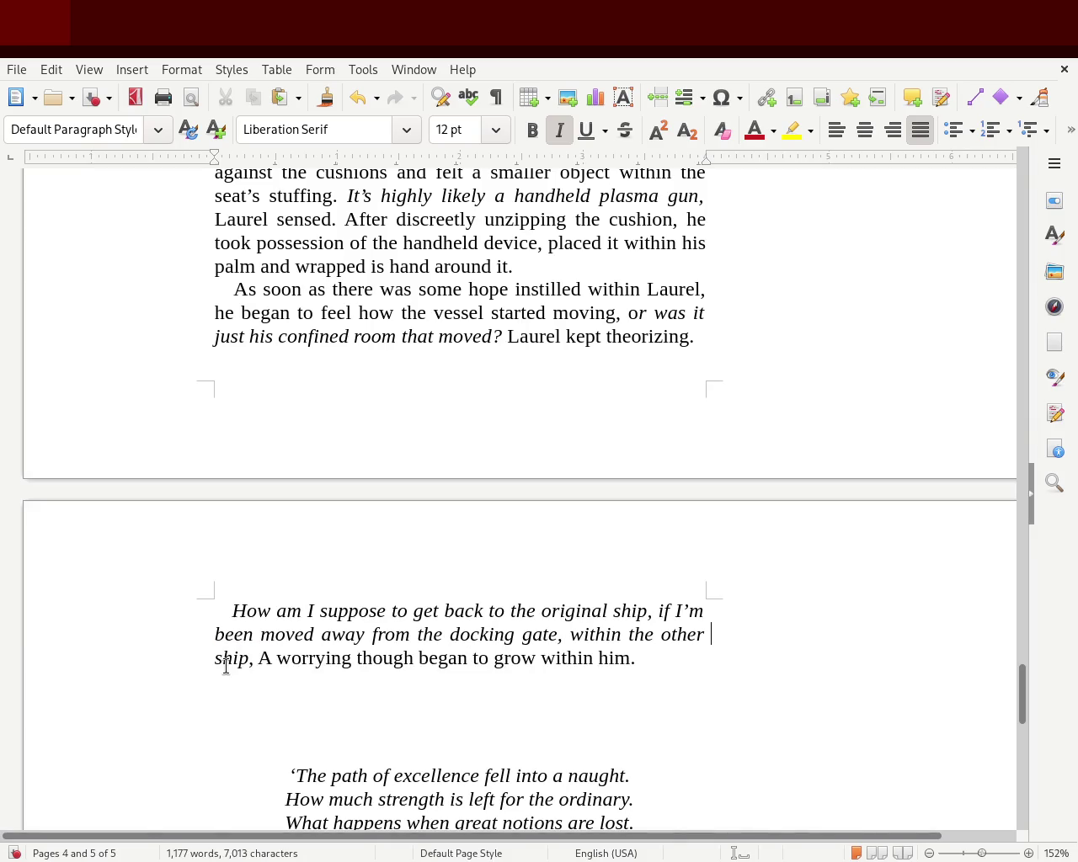
pyautogui.press('BackSpace')
pyautogui.press('BackSpace')
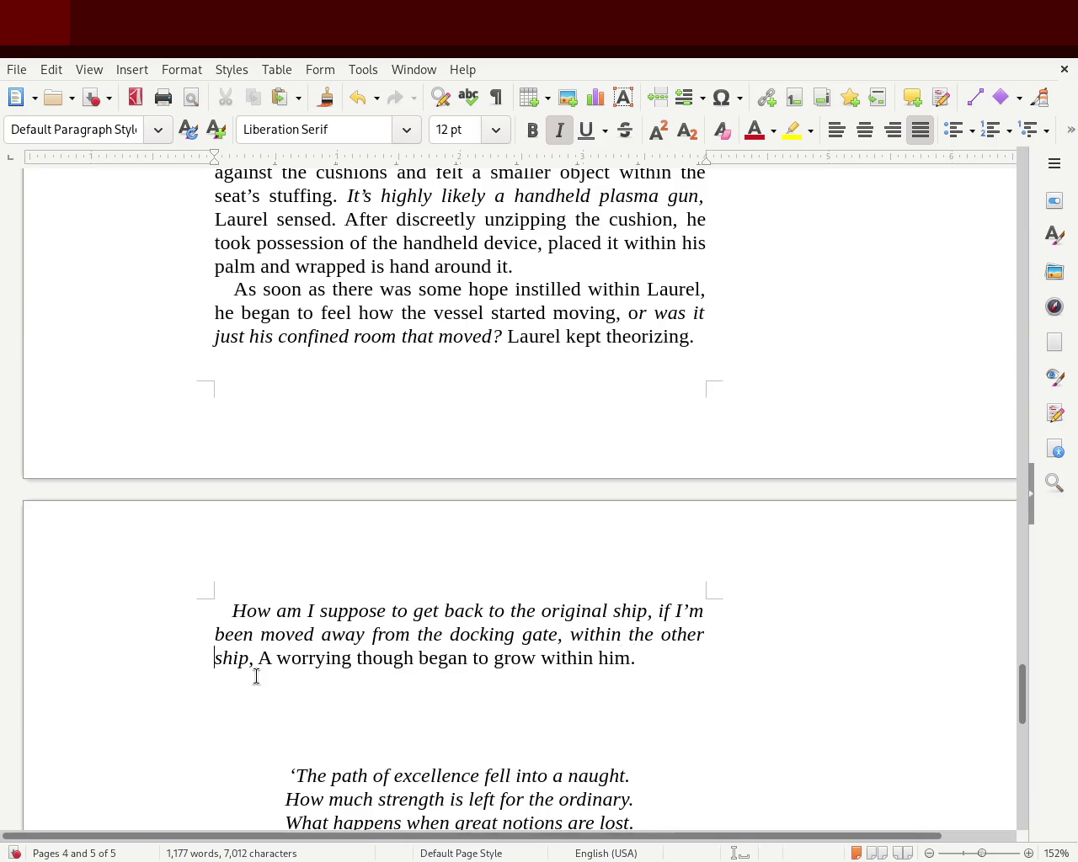
pyautogui.click(666, 662)
pyautogui.hotkey('ctrl', 's')
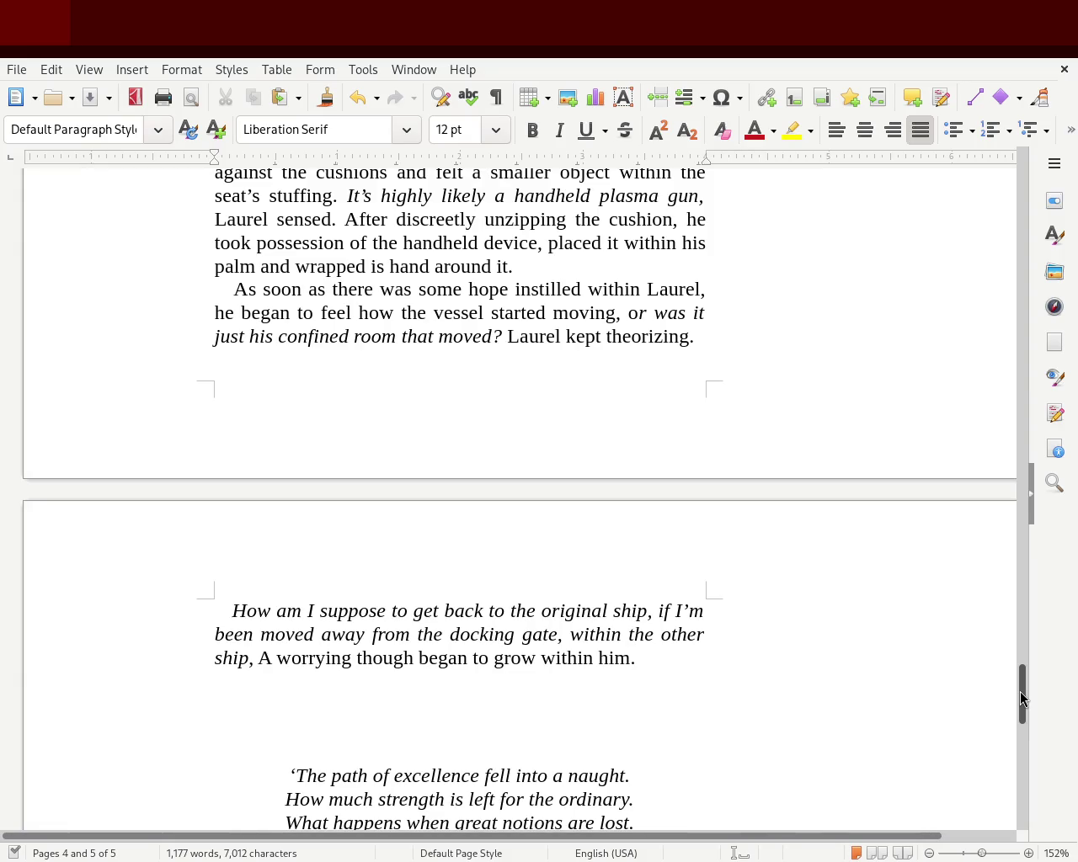
# Step: Save the manuscript again with Ctrl+S, now at 1,177 words over five pages
pyautogui.hotkey('ctrl', 's')
# Step: Back on page 2, break the reception paragraph before 'Walking along the narrow hallways'
pyautogui.moveTo(1022, 686)
pyautogui.mouseDown()
pyautogui.moveTo(1036, 421)
pyautogui.moveTo(1030, 205)
pyautogui.moveTo(1026, 318)
pyautogui.mouseUp()
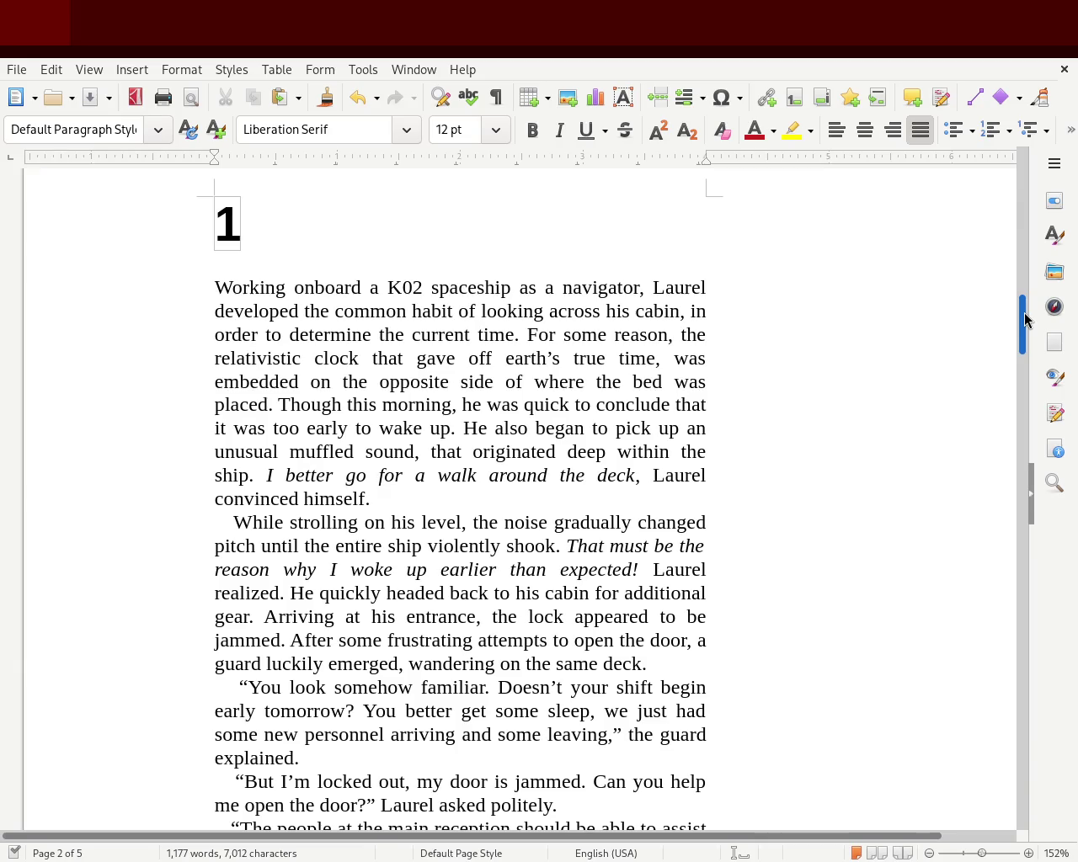
pyautogui.scroll(-1, 1025, 320)
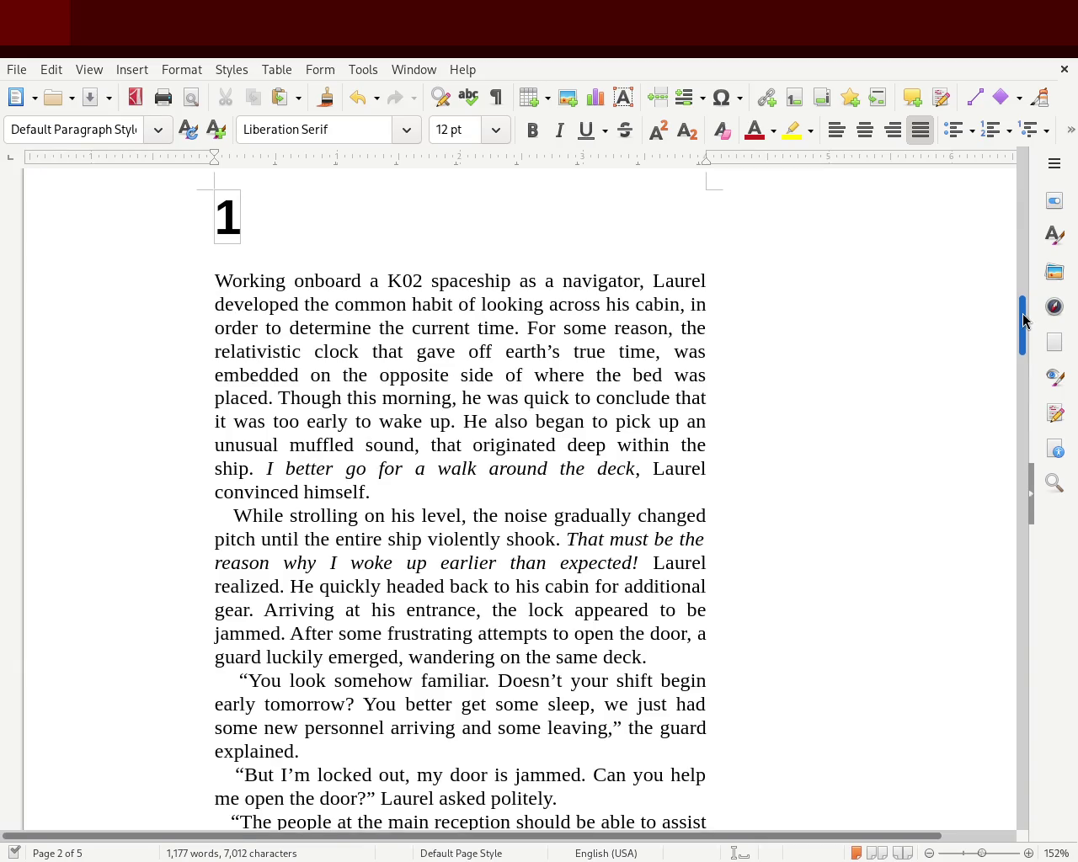
pyautogui.moveTo(1026, 320); pyautogui.dragTo(1020, 329)
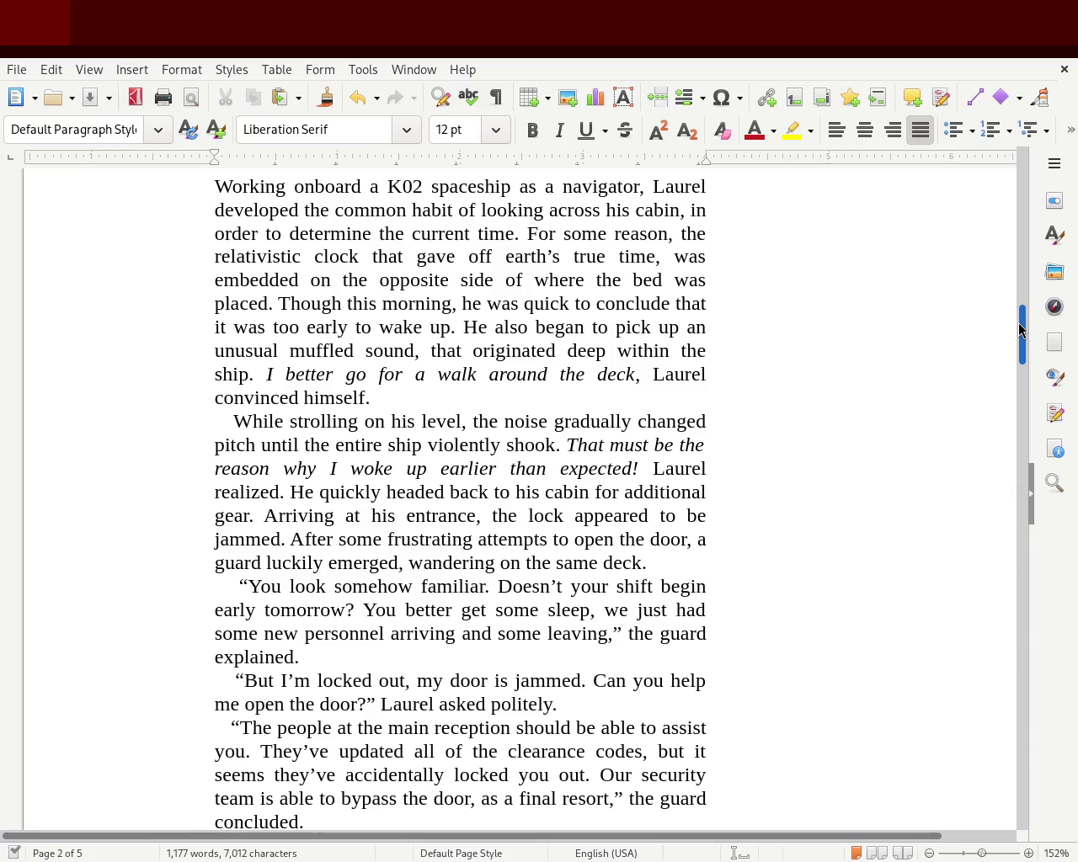
pyautogui.moveTo(1020, 329); pyautogui.dragTo(1018, 339)
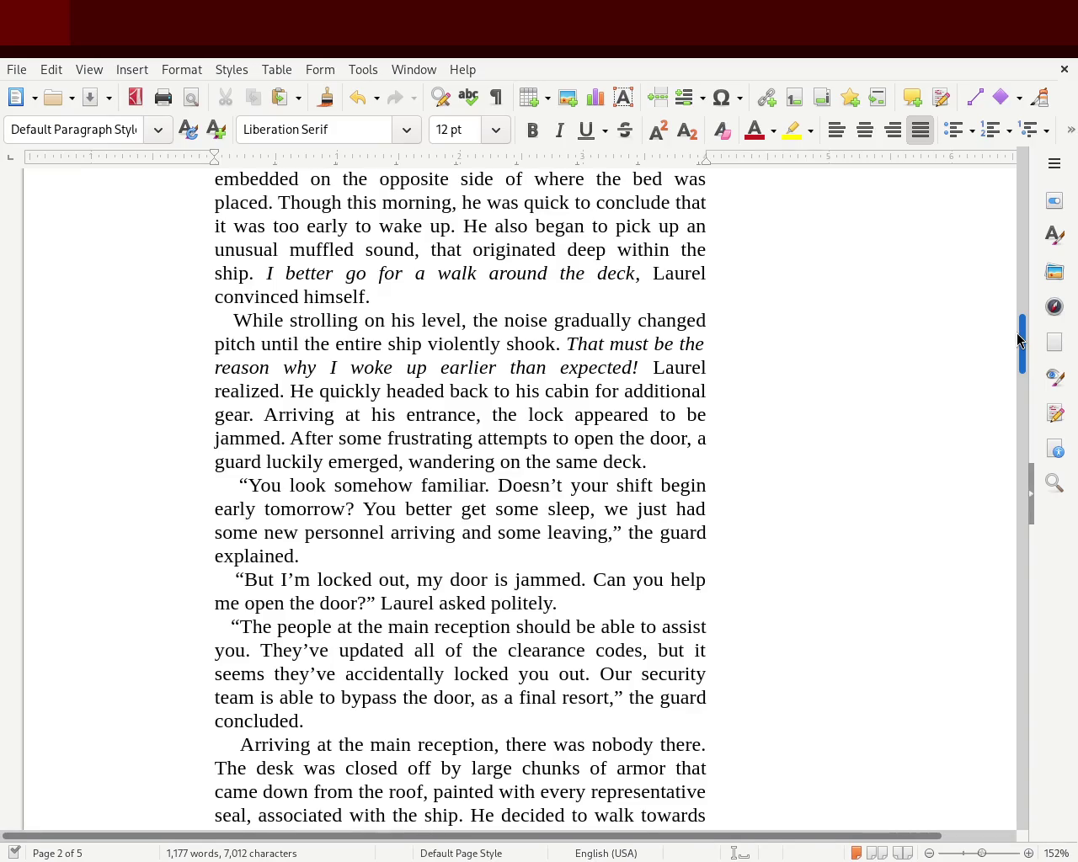
pyautogui.moveTo(1019, 339); pyautogui.dragTo(1019, 354)
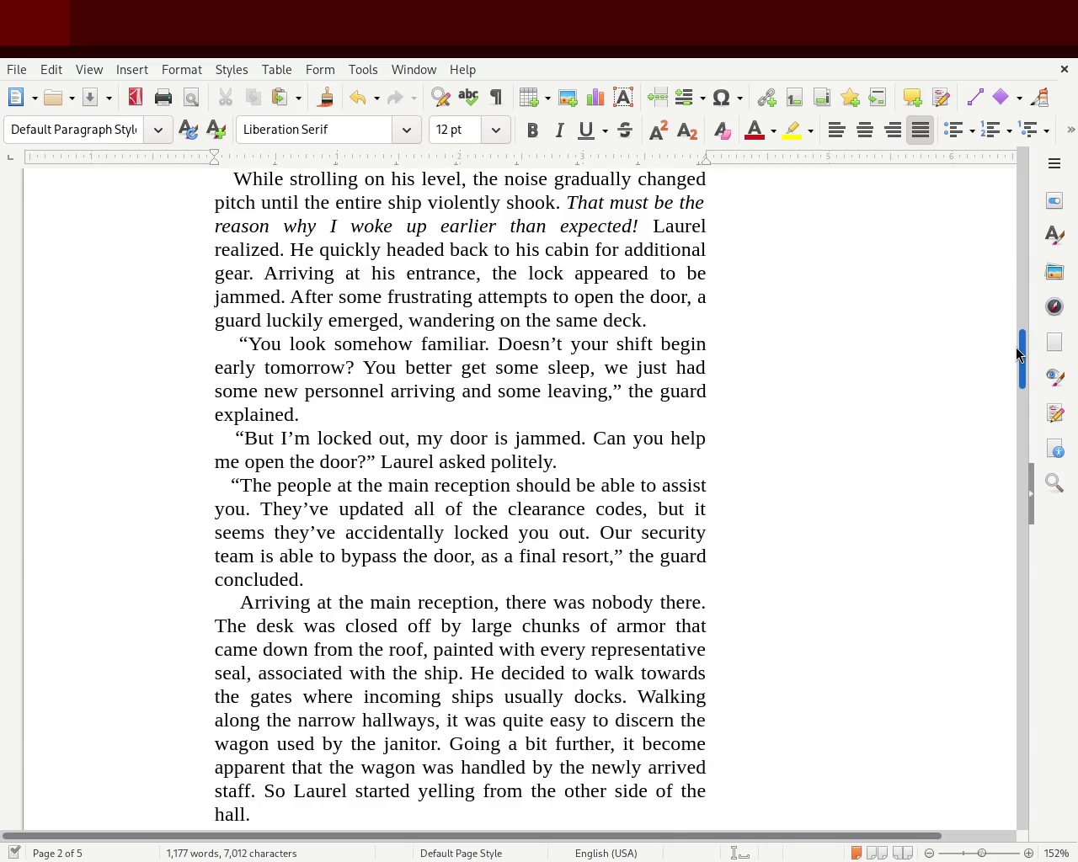
pyautogui.moveTo(1017, 354); pyautogui.dragTo(1018, 358)
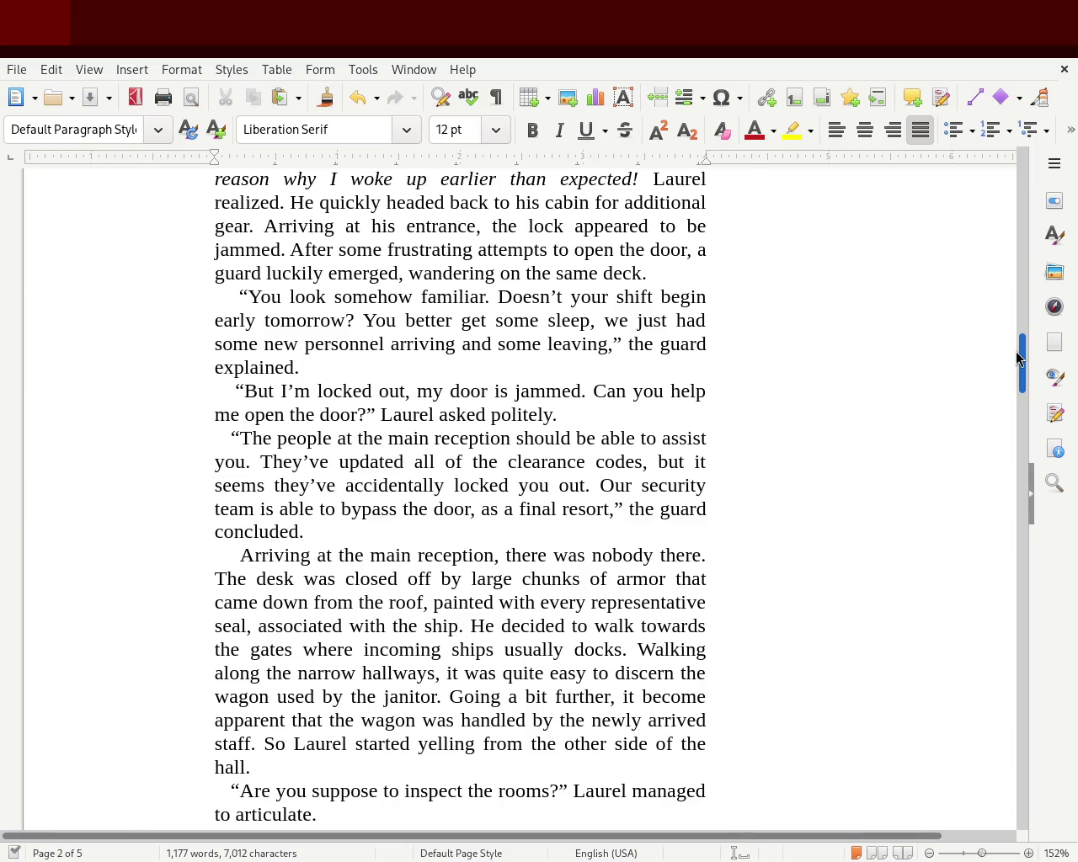
pyautogui.moveTo(1018, 358); pyautogui.dragTo(1016, 371)
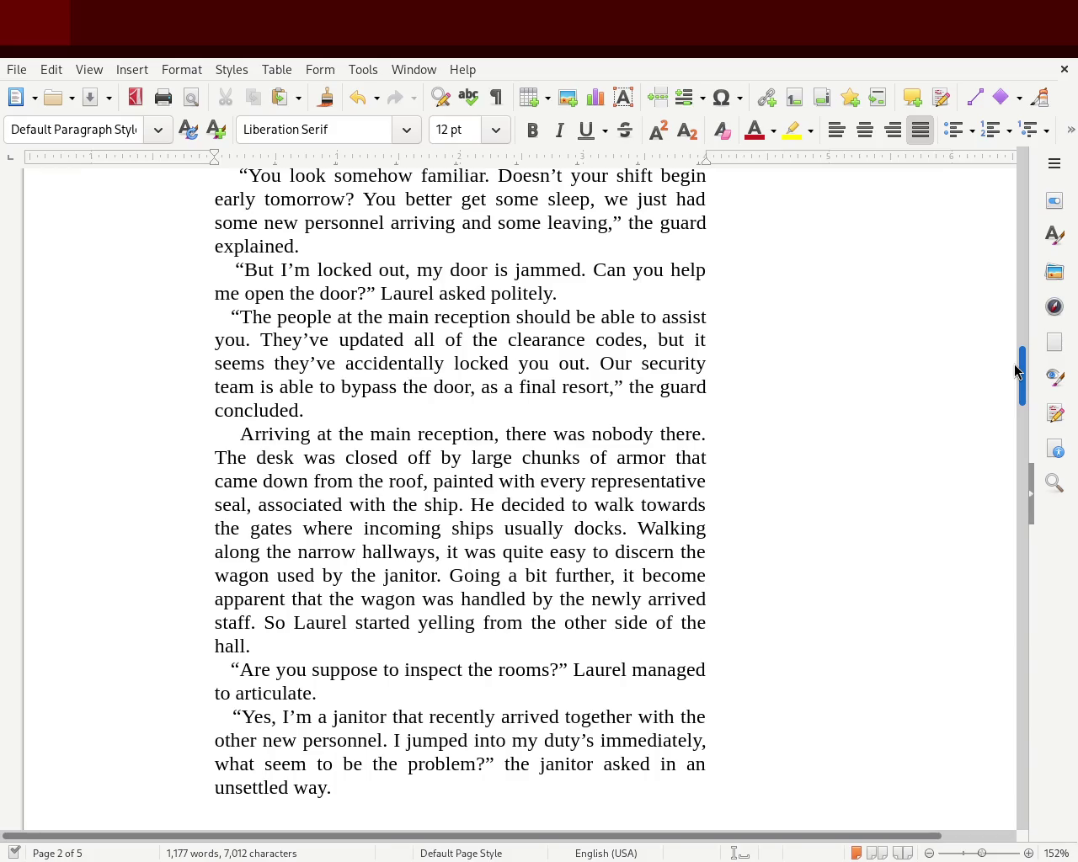
pyautogui.moveTo(1015, 370); pyautogui.dragTo(1016, 371)
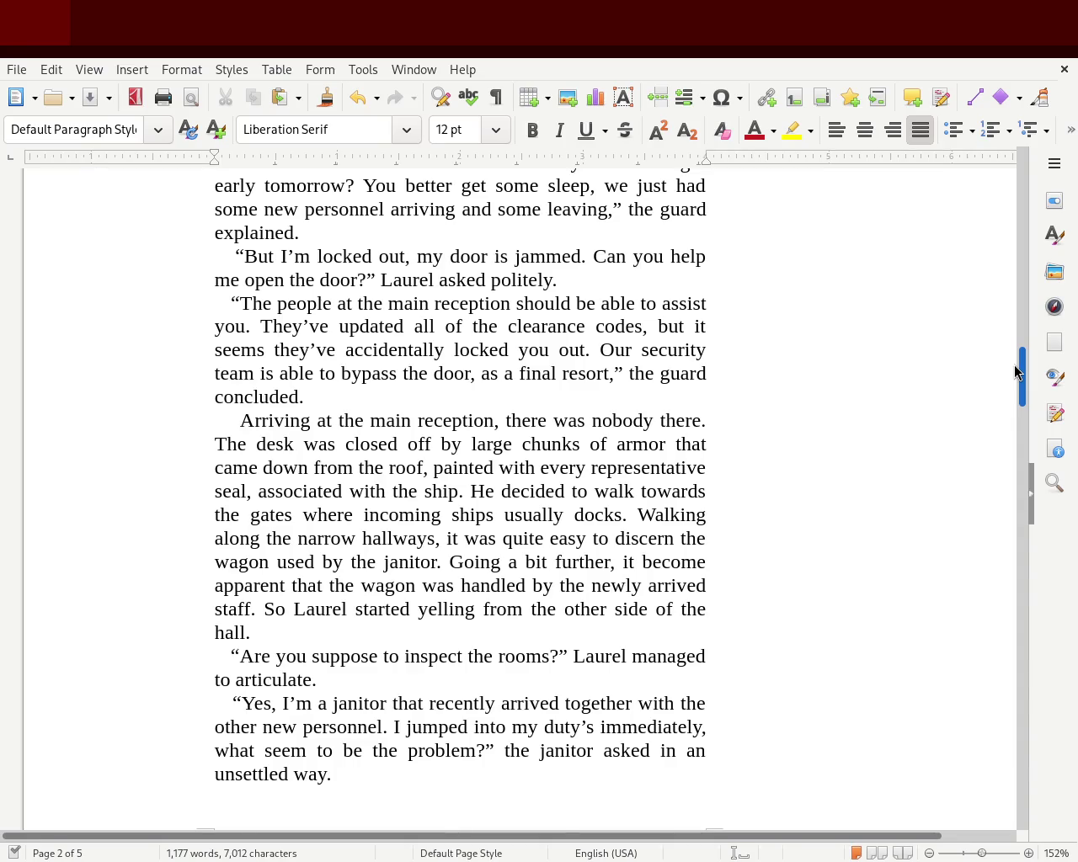
pyautogui.moveTo(1015, 372); pyautogui.dragTo(1015, 381)
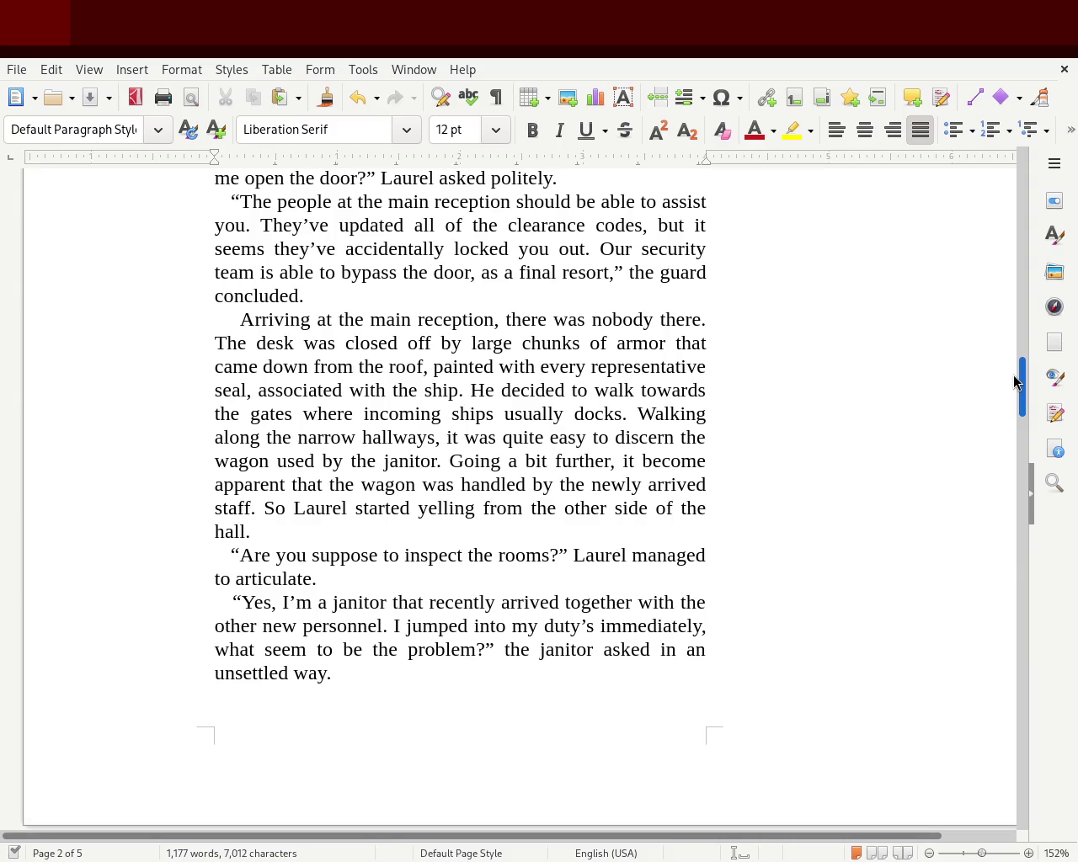
pyautogui.moveTo(1015, 382); pyautogui.dragTo(1015, 388)
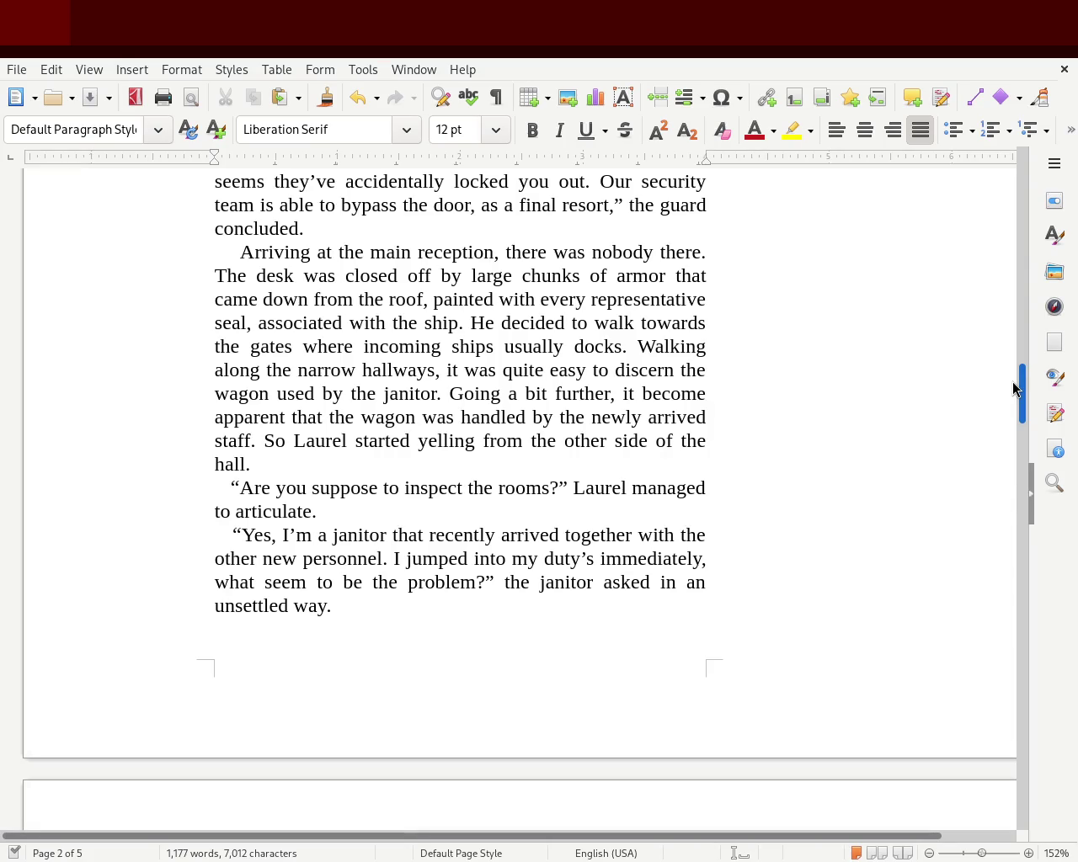
pyautogui.click(638, 346)
pyautogui.press('Return')
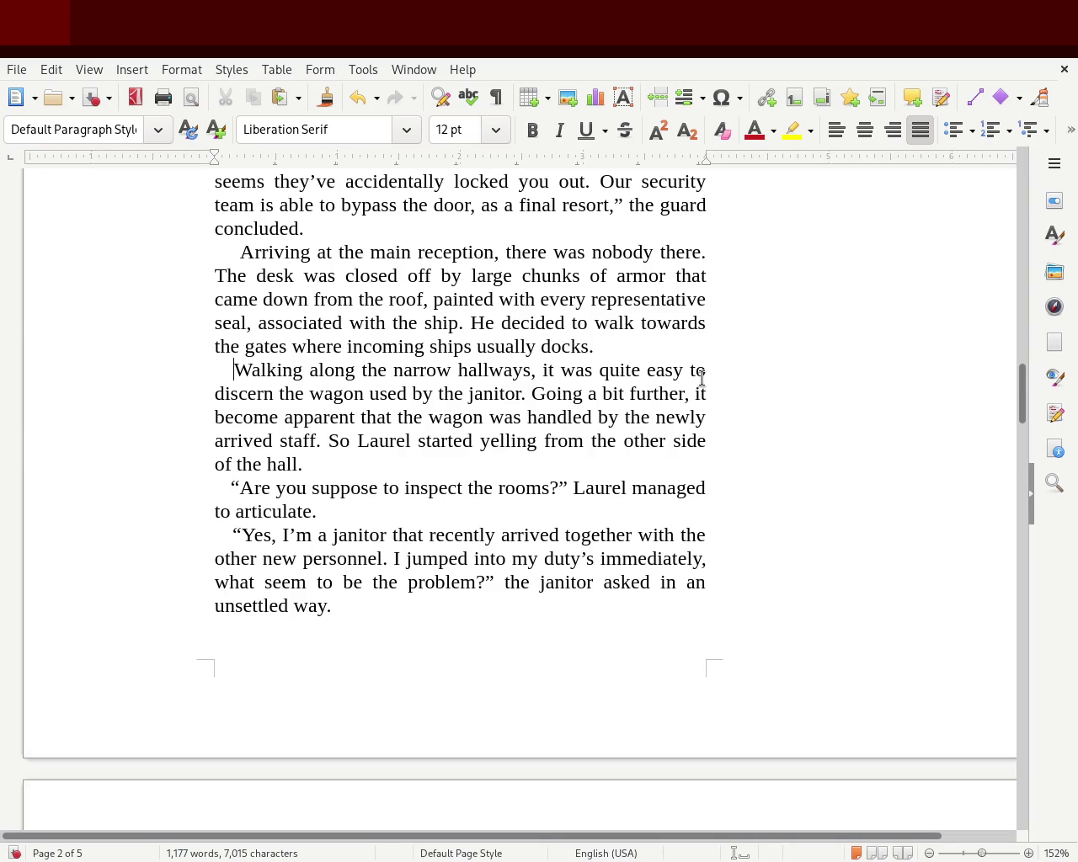
# Step: Complete Laurel's line as 'managed to articulate himself' and scroll on to page 3
pyautogui.click(440, 524)
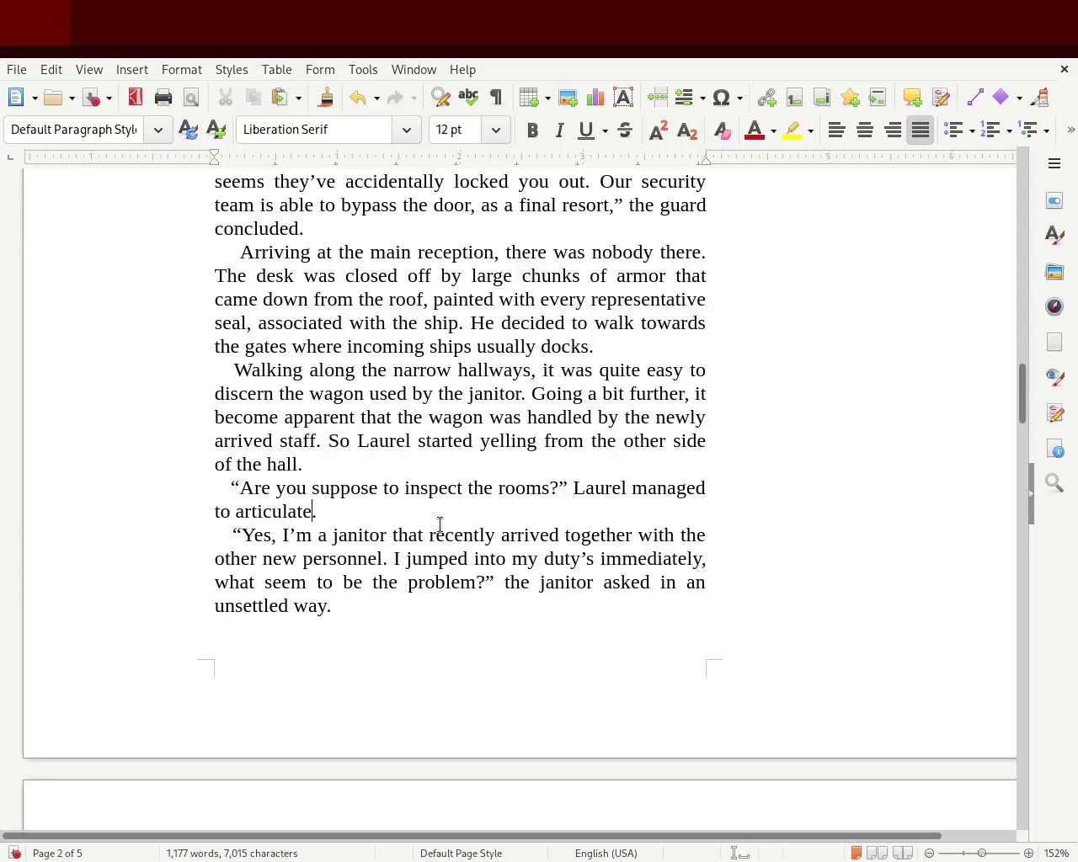
pyautogui.write('himself')
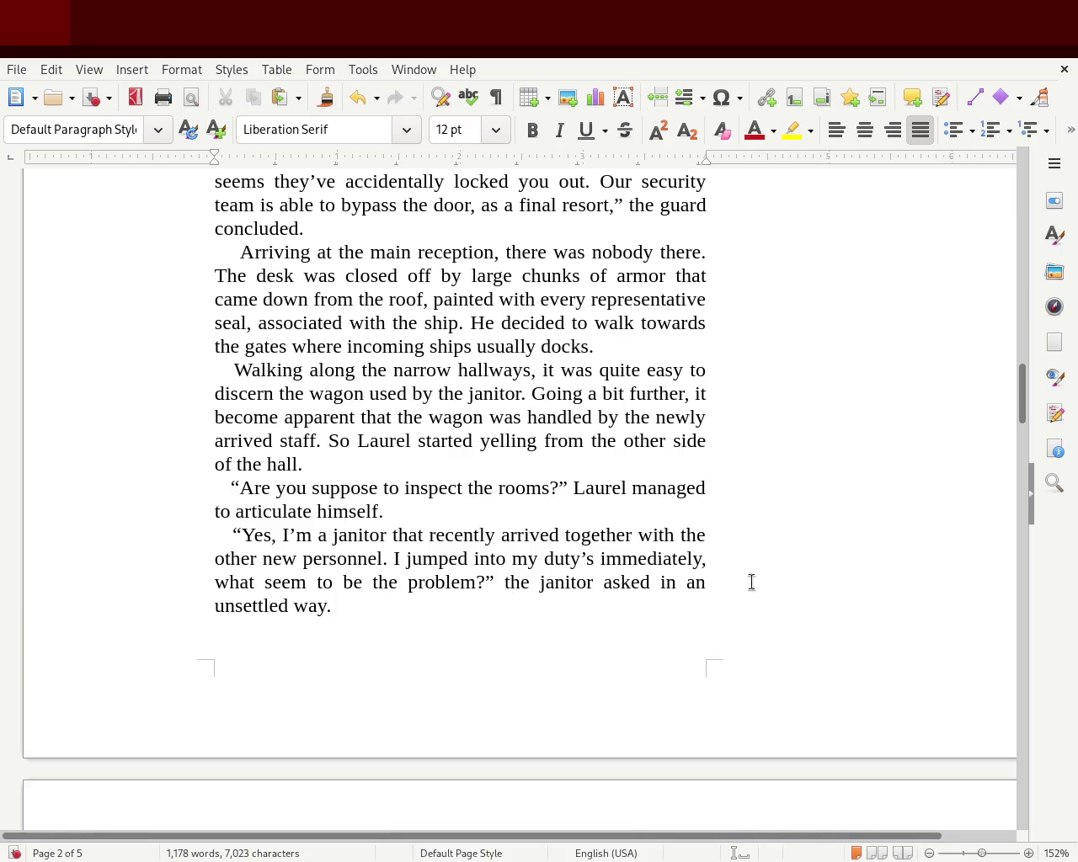
pyautogui.moveTo(1023, 389); pyautogui.dragTo(1022, 470)
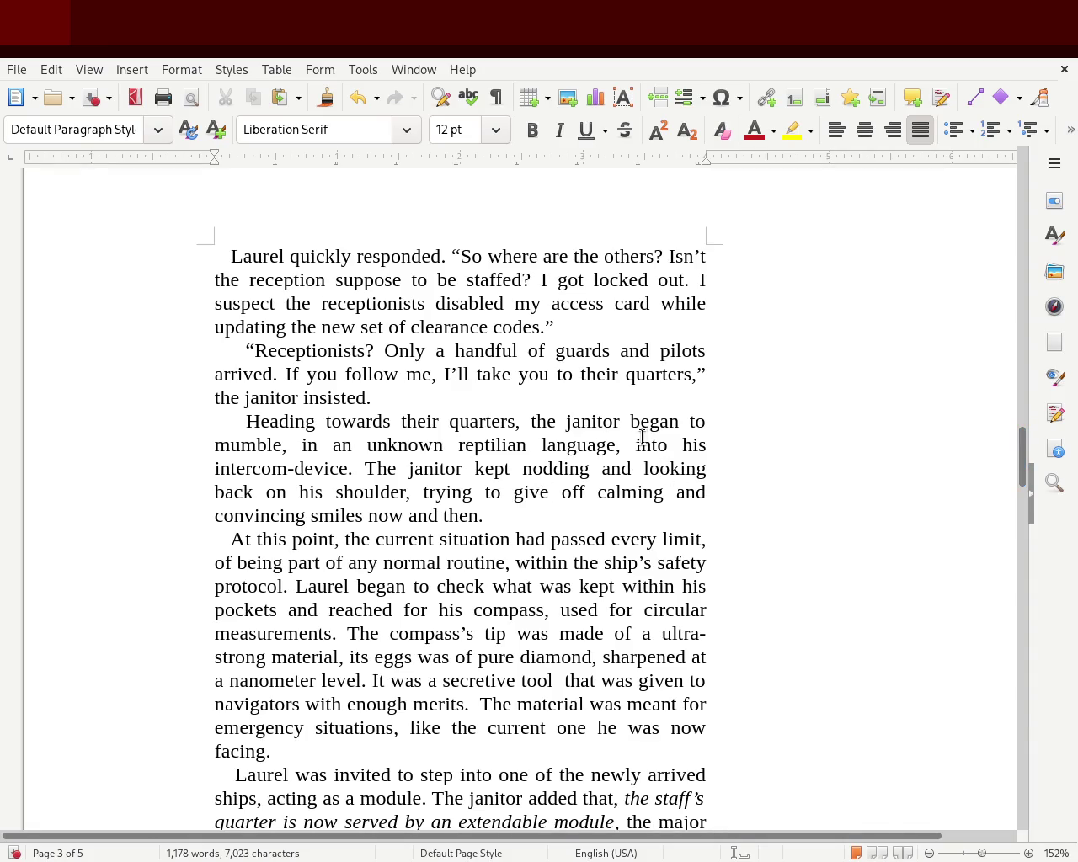
pyautogui.moveTo(641, 439); pyautogui.dragTo(351, 461)
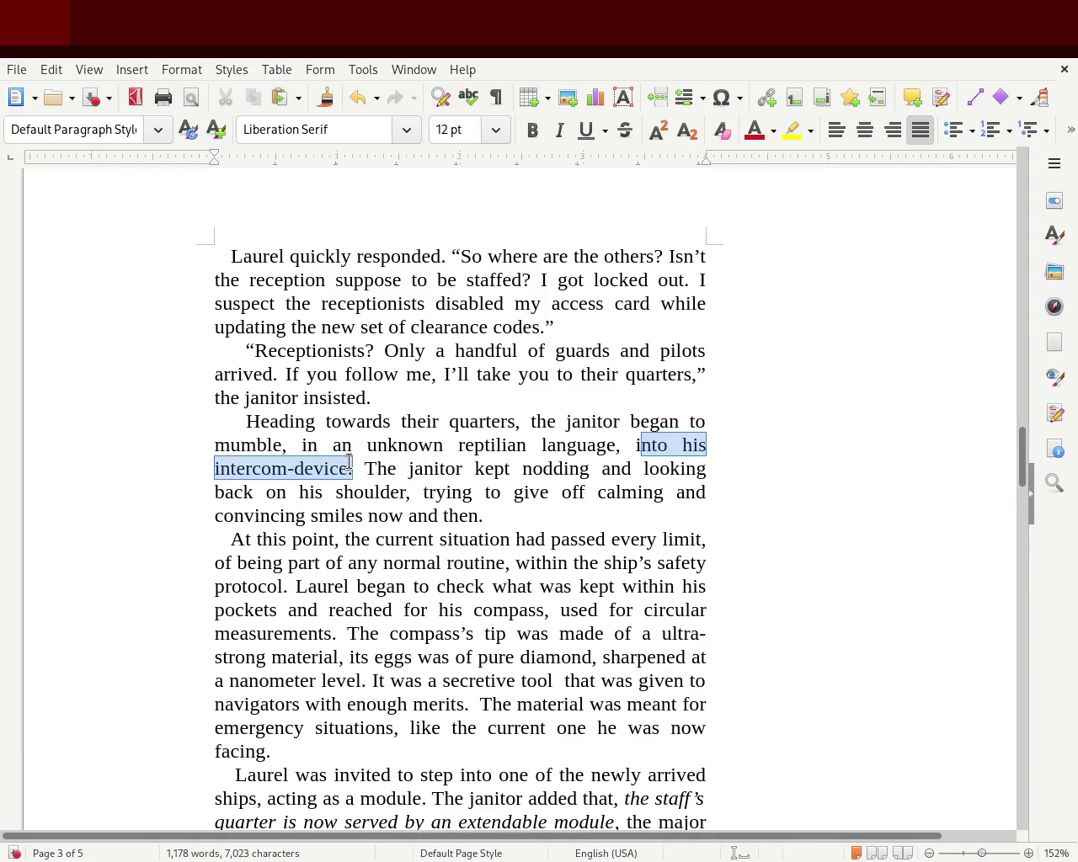
pyautogui.press('Delete')
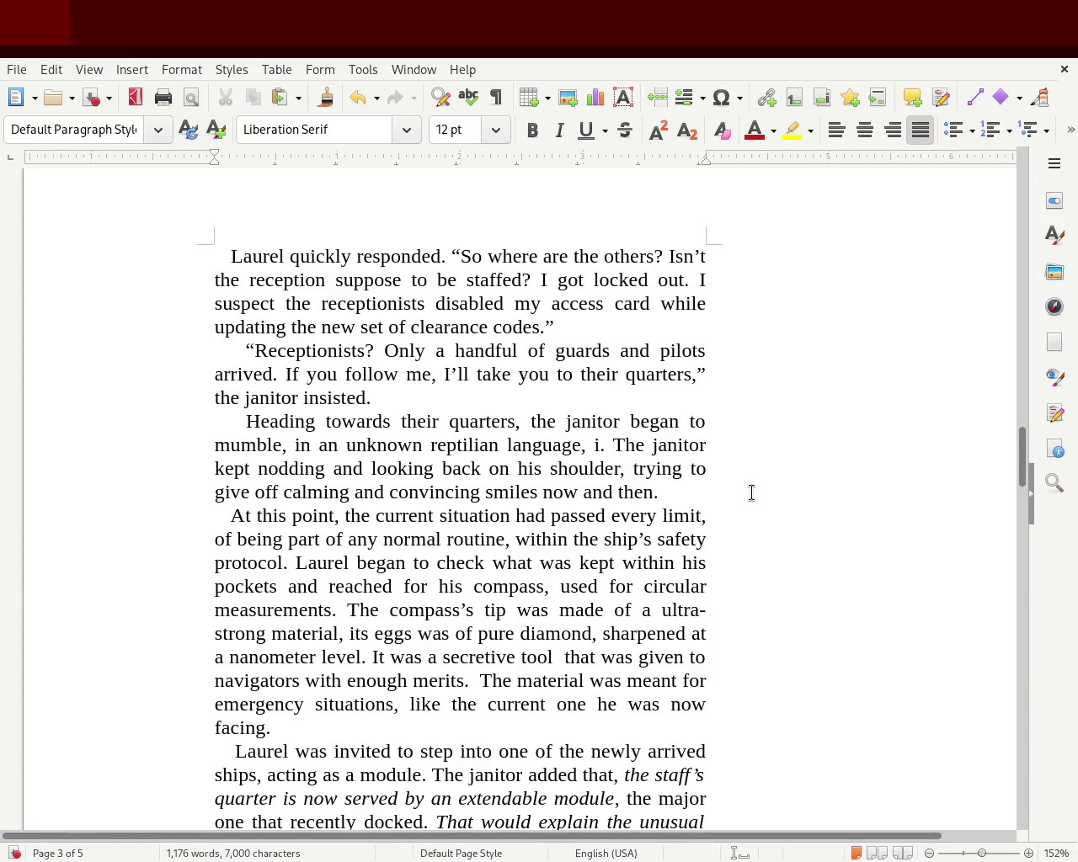
pyautogui.write('mubling ')
pyautogui.write('nto his intercom-device to mumble, in an unknown')
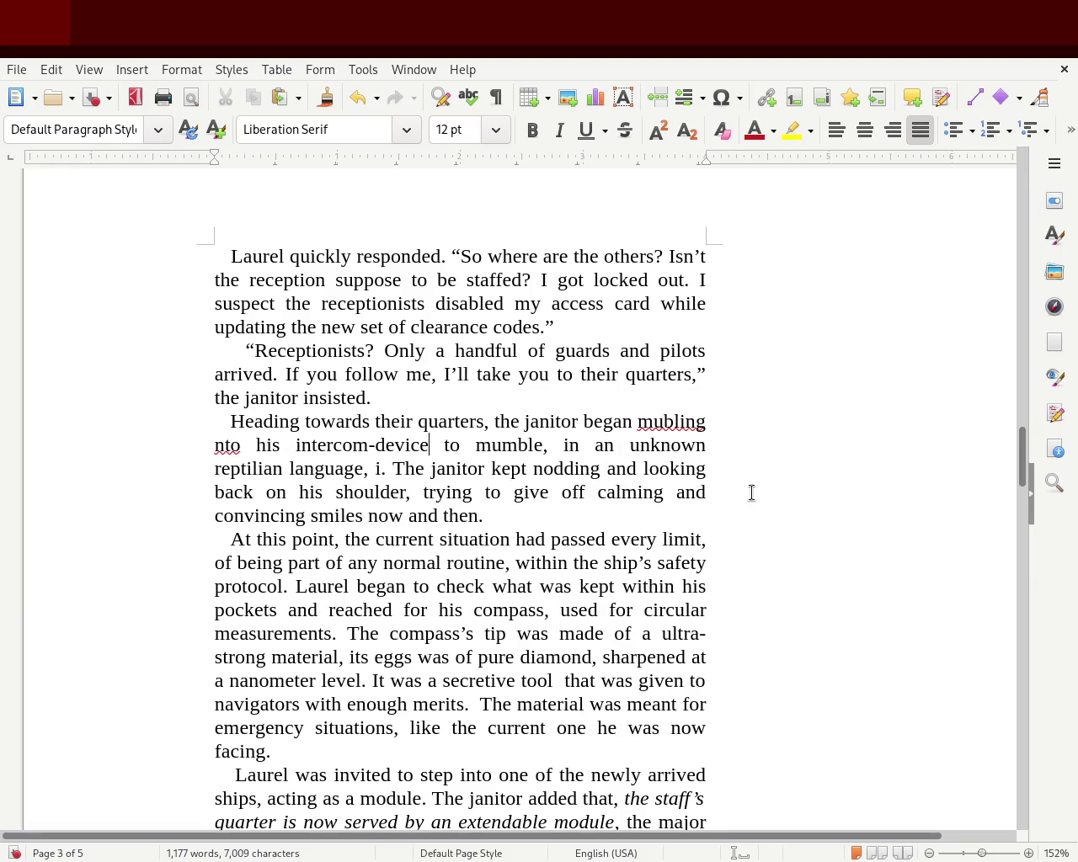
pyautogui.moveTo(449, 445); pyautogui.dragTo(546, 444)
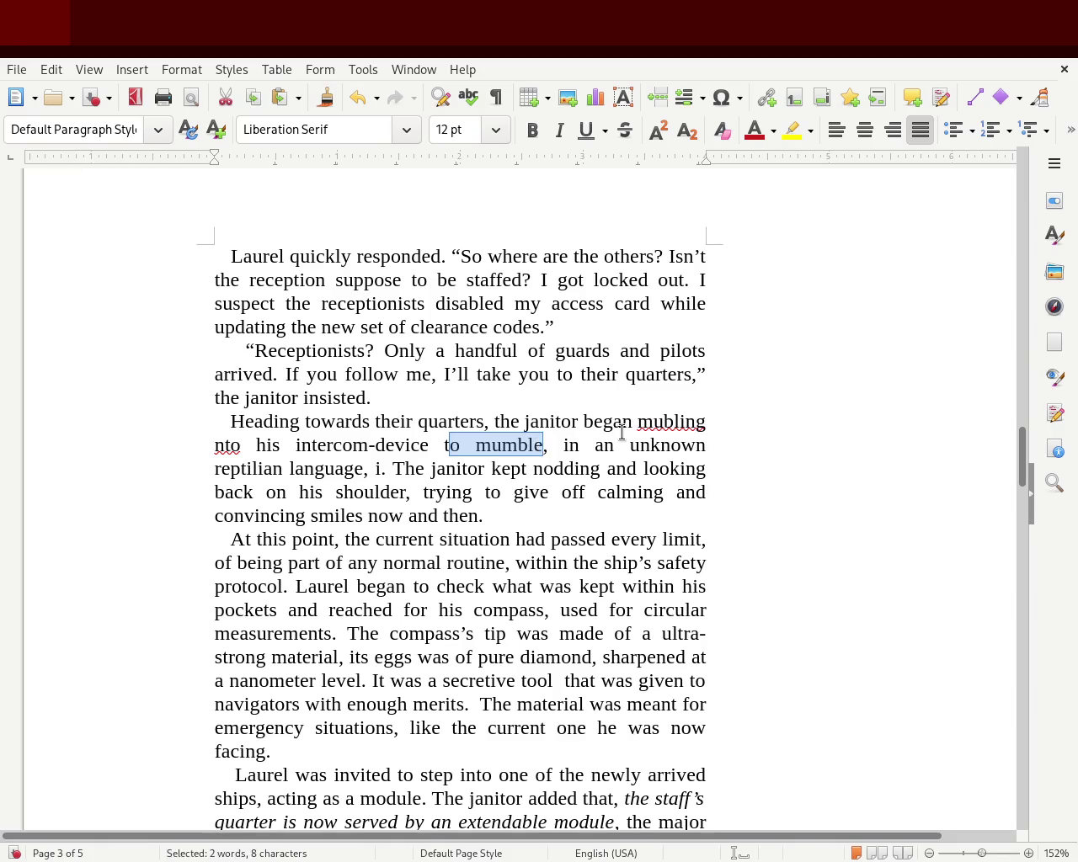
pyautogui.press('BackSpace')
pyautogui.press('BackSpace')
pyautogui.press('BackSpace')
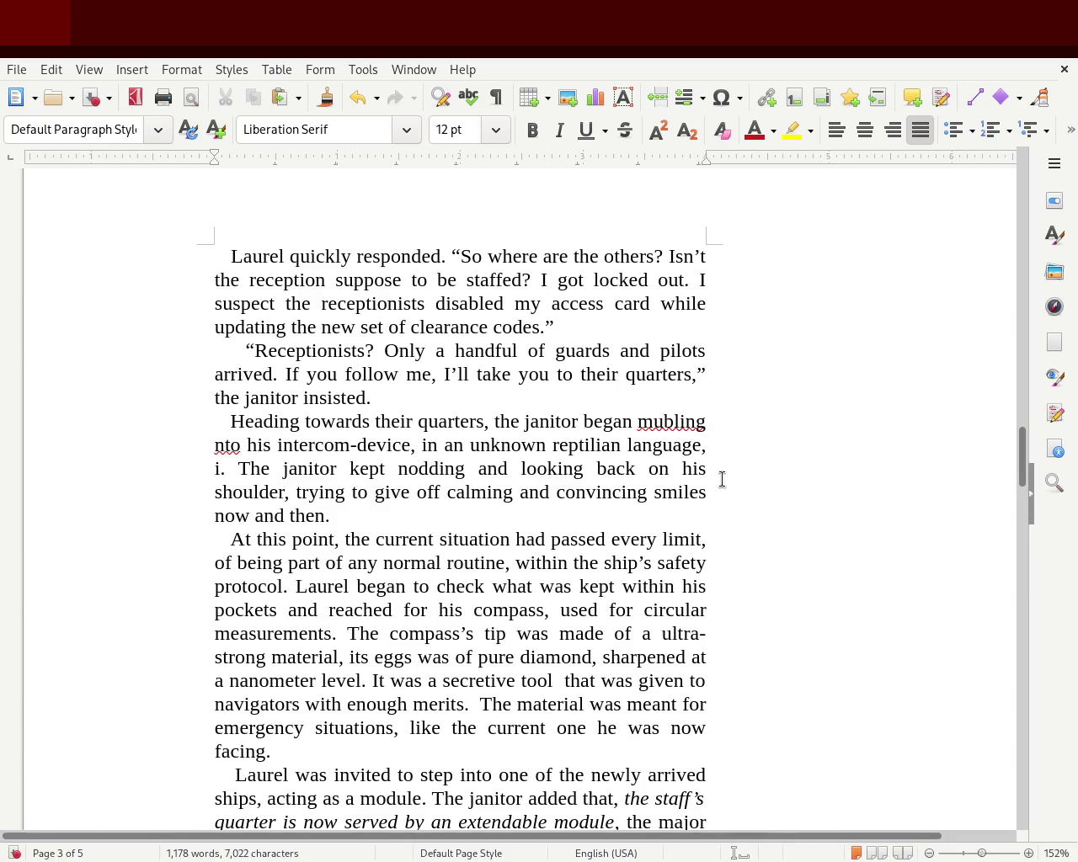
pyautogui.doubleClick(678, 421)
pyautogui.write('mumbling')
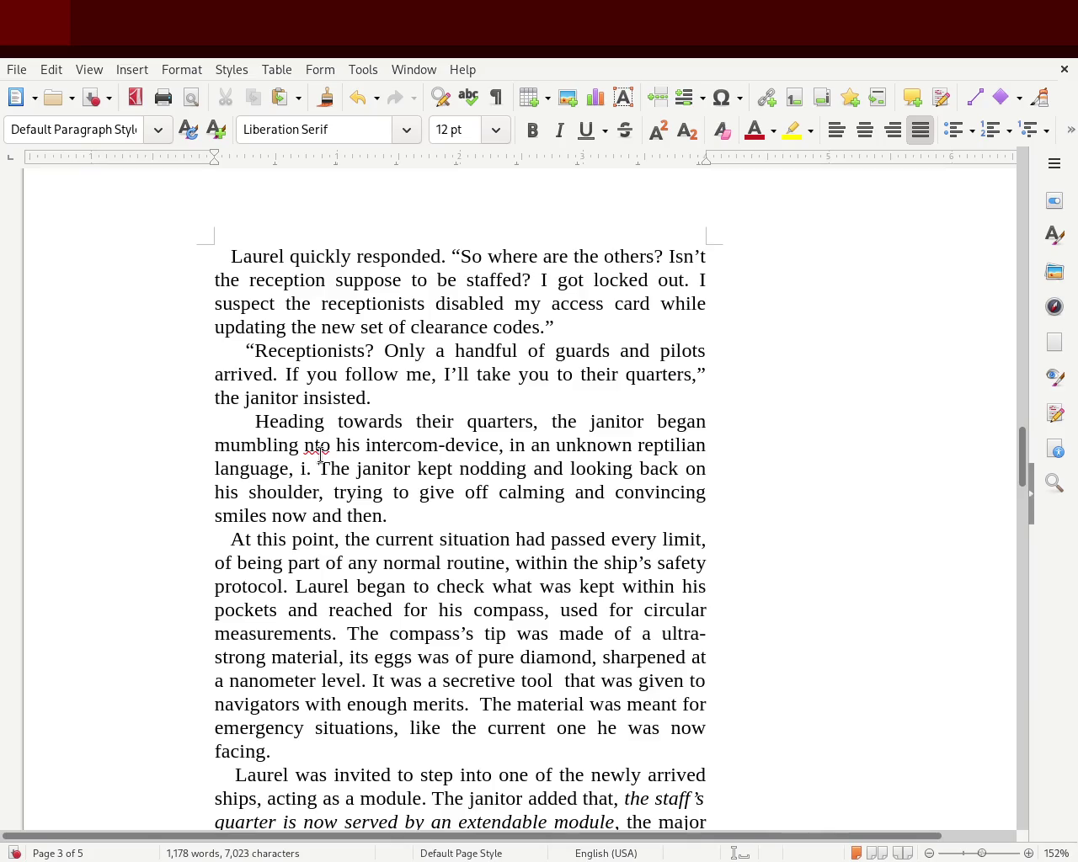
pyautogui.write('i')
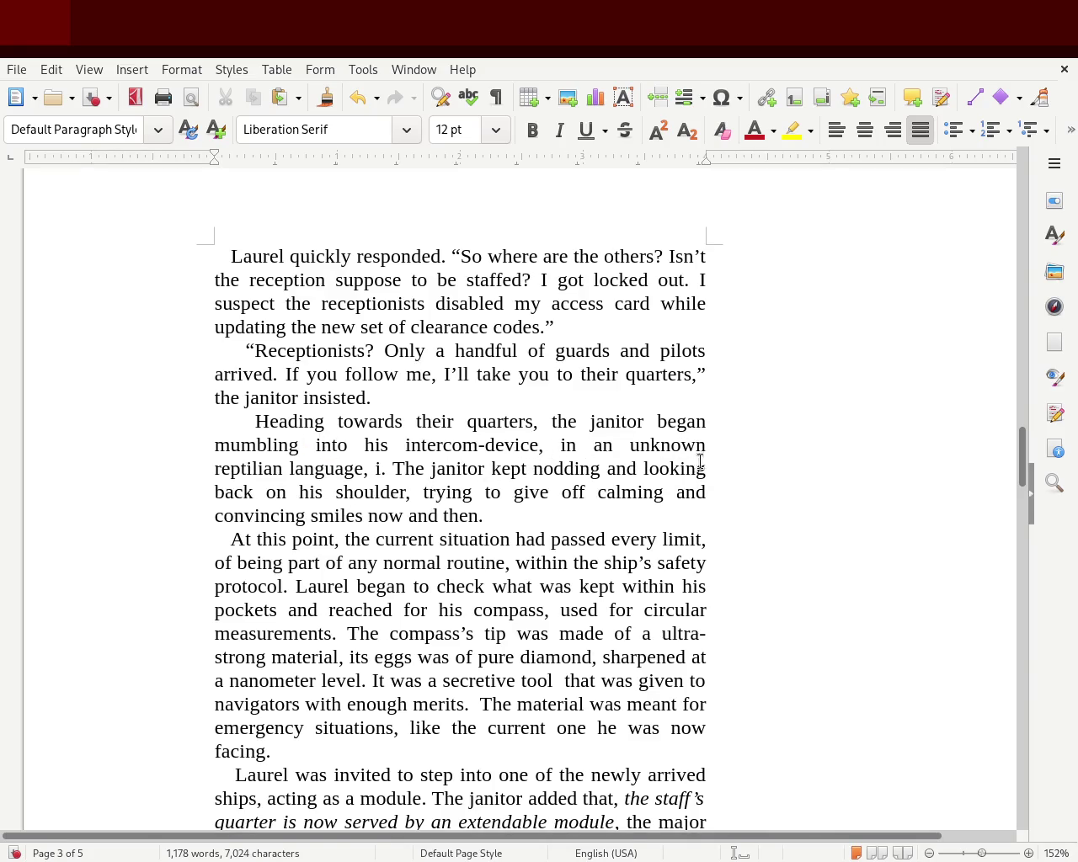
pyautogui.doubleClick(567, 446)
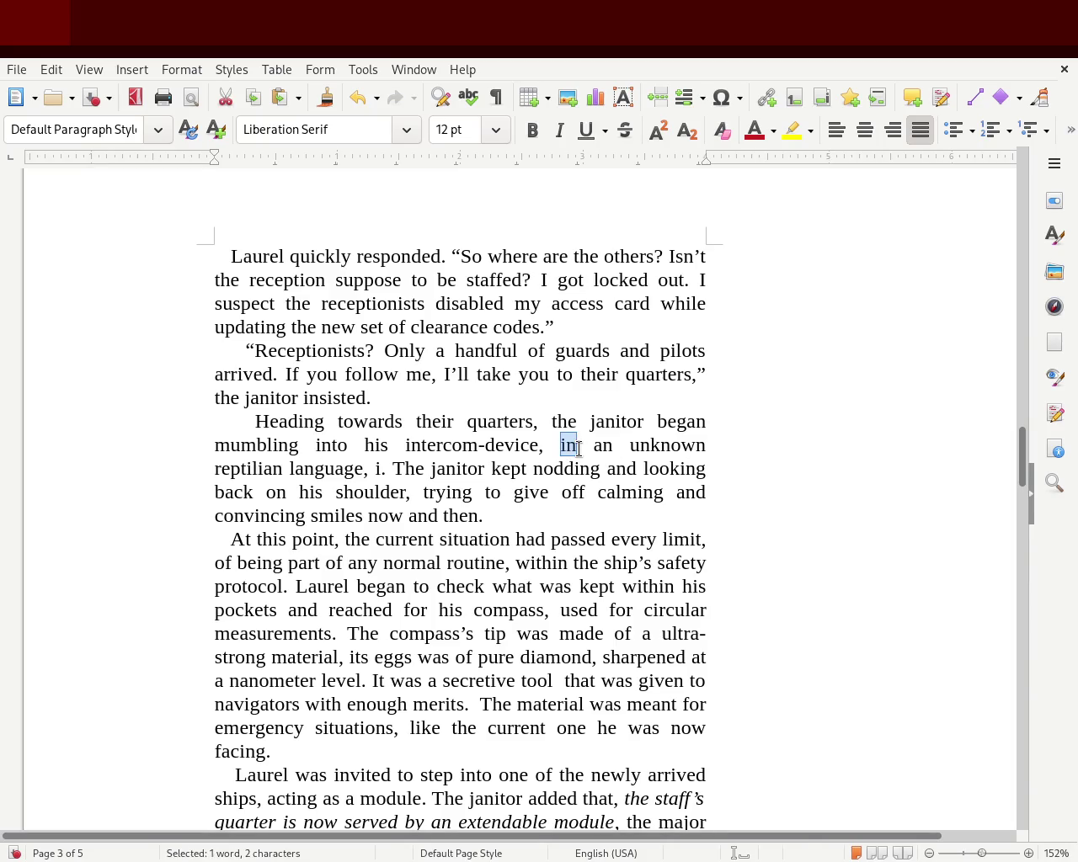
pyautogui.write('using')
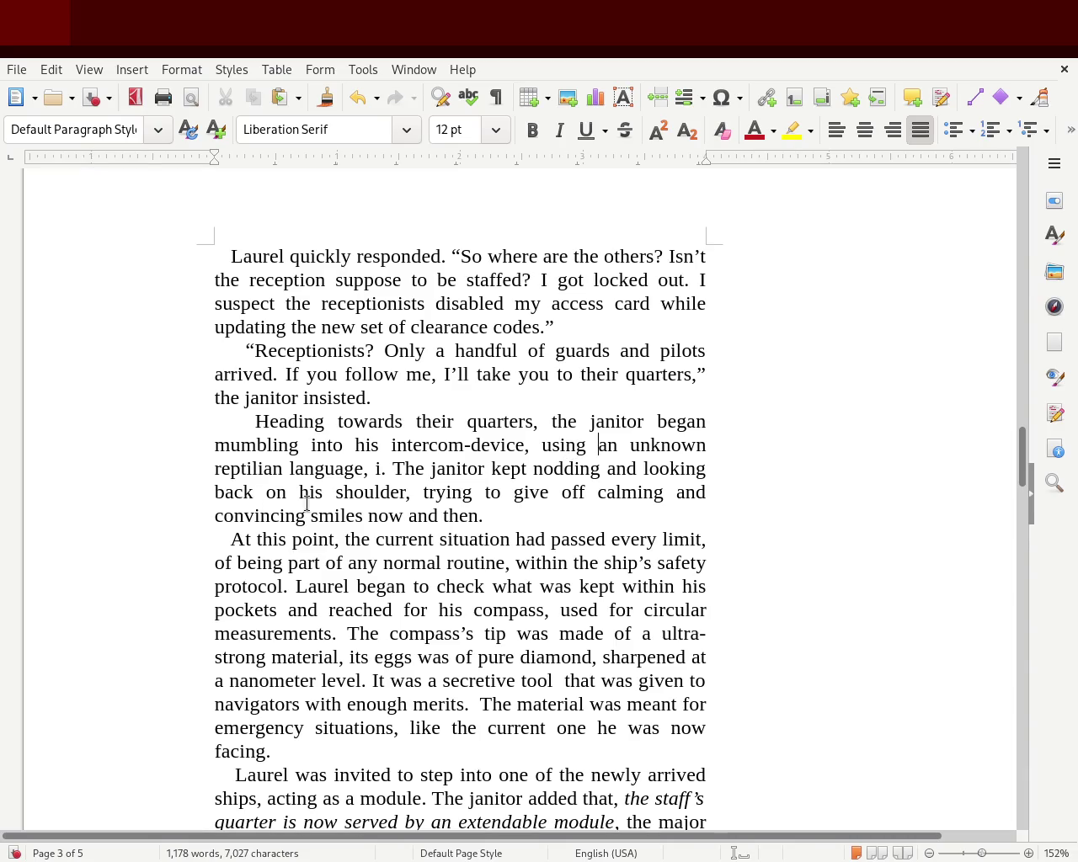
pyautogui.click(380, 469)
pyautogui.press('BackSpace')
pyautogui.press('BackSpace')
pyautogui.press('BackSpace')
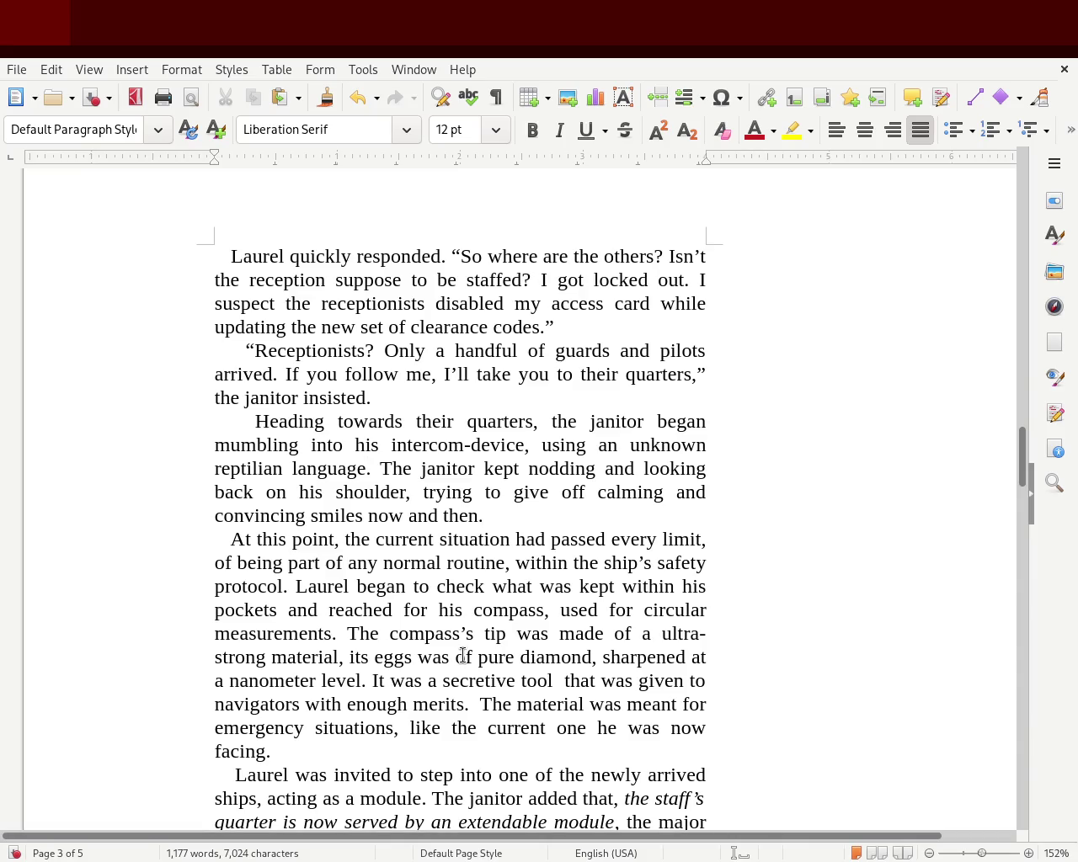
# Step: Insert 'made' so the compass sentence reads 'its eggs was made of pure diamond'
pyautogui.click(456, 657)
pyautogui.write('made')
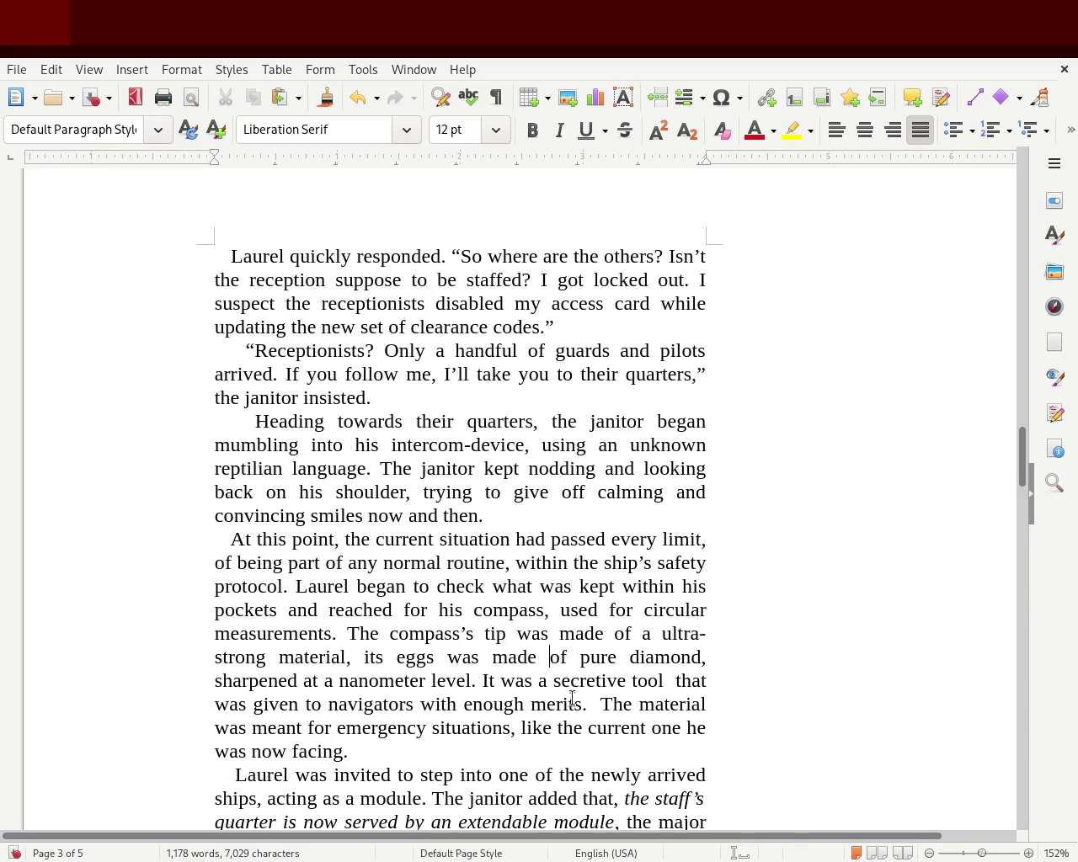
pyautogui.moveTo(1019, 459); pyautogui.dragTo(1019, 510)
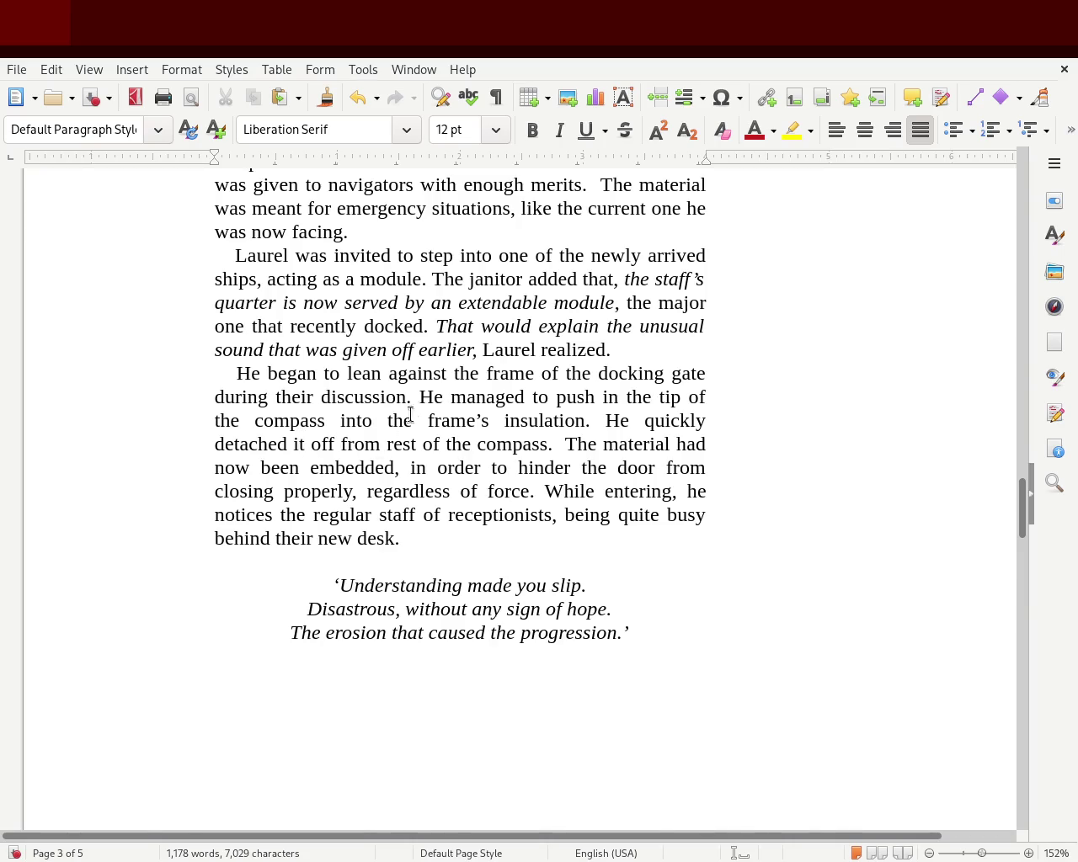
# Step: Proofread the italic sentence, the compass-tip sentence and the door-hindering sentence by highlighting them
pyautogui.moveTo(446, 326)
pyautogui.mouseDown()
pyautogui.moveTo(619, 329)
pyautogui.moveTo(435, 392)
pyautogui.moveTo(327, 366)
pyautogui.moveTo(645, 354)
pyautogui.mouseUp()
pyautogui.click(645, 354)
pyautogui.moveTo(434, 397)
pyautogui.mouseDown()
pyautogui.moveTo(603, 389)
pyautogui.moveTo(403, 424)
pyautogui.moveTo(669, 421)
pyautogui.moveTo(312, 447)
pyautogui.moveTo(733, 438)
pyautogui.moveTo(392, 468)
pyautogui.moveTo(626, 467)
pyautogui.moveTo(502, 494)
pyautogui.moveTo(323, 511)
pyautogui.moveTo(481, 474)
pyautogui.moveTo(529, 479)
pyautogui.mouseUp()
pyautogui.moveTo(533, 477)
pyautogui.mouseDown()
pyautogui.moveTo(712, 491)
pyautogui.moveTo(267, 539)
pyautogui.moveTo(250, 515)
pyautogui.moveTo(270, 522)
pyautogui.mouseUp()
# Step: Correct 'notices' to 'noticed' and scroll down to chapter 2
pyautogui.click(275, 512)
pyautogui.press('BackSpace')
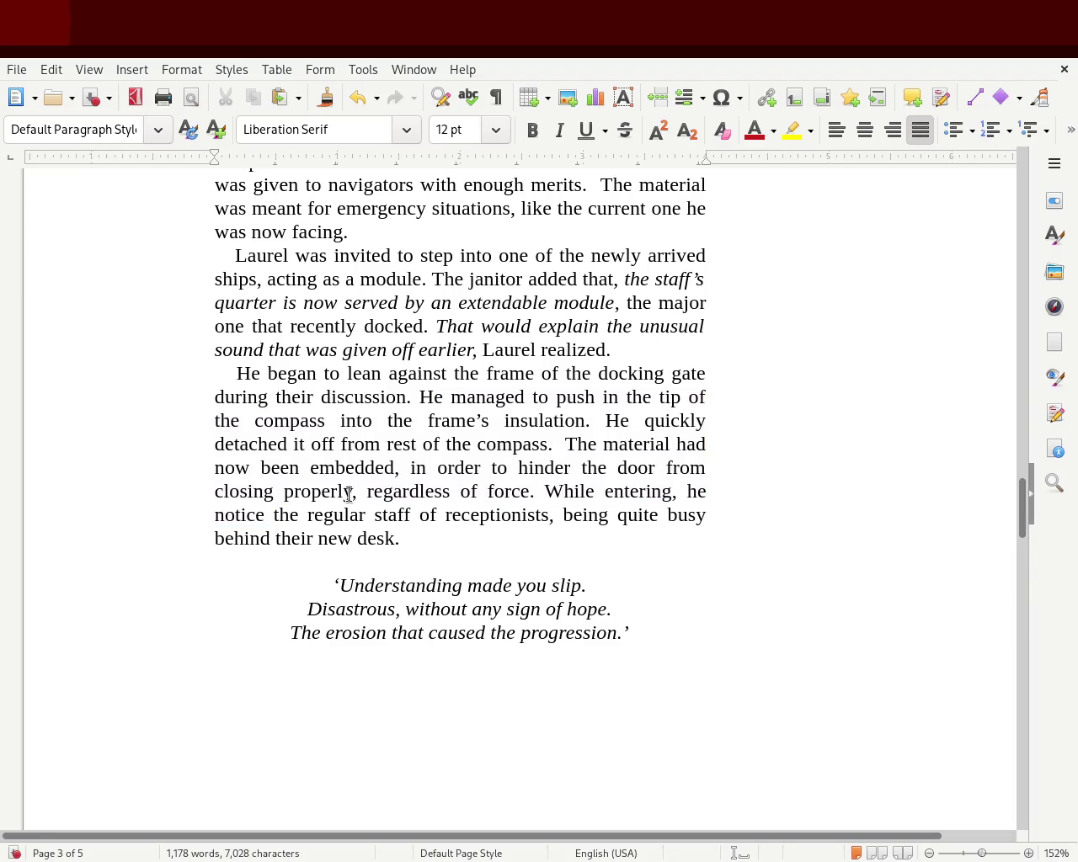
pyautogui.write('d')
pyautogui.click(433, 423)
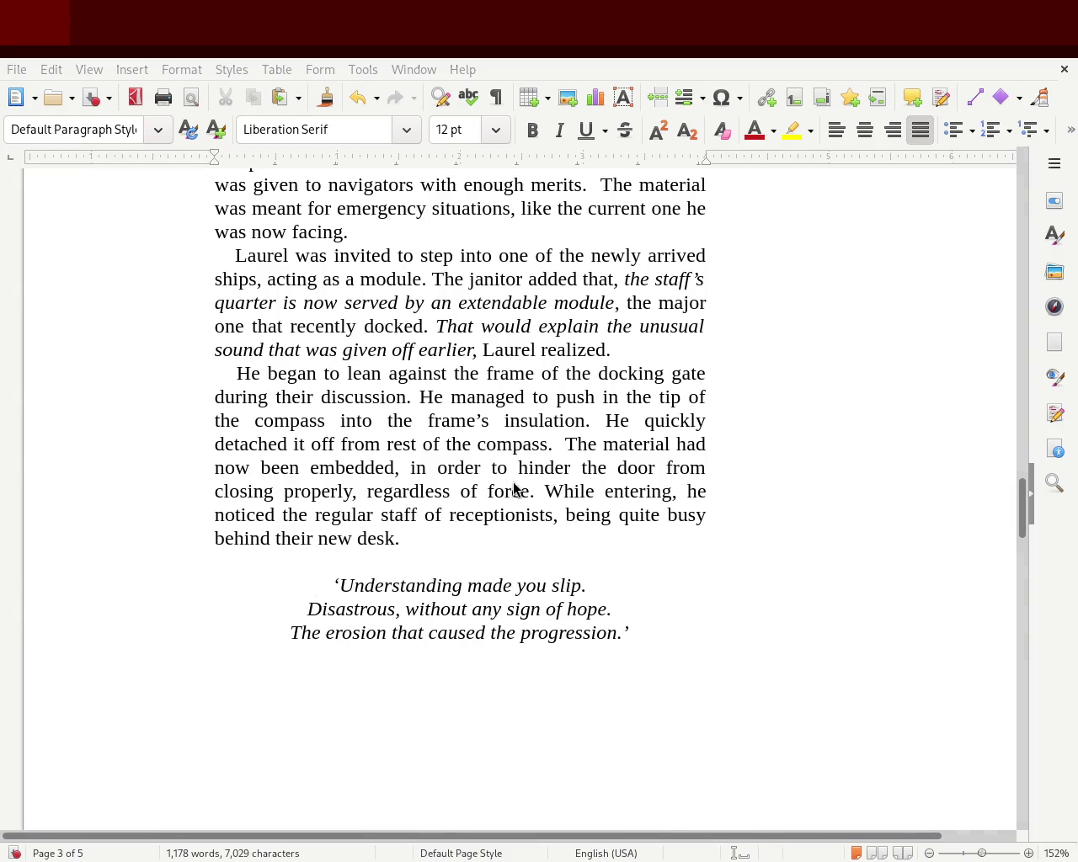
pyautogui.moveTo(1024, 517); pyautogui.dragTo(1021, 599)
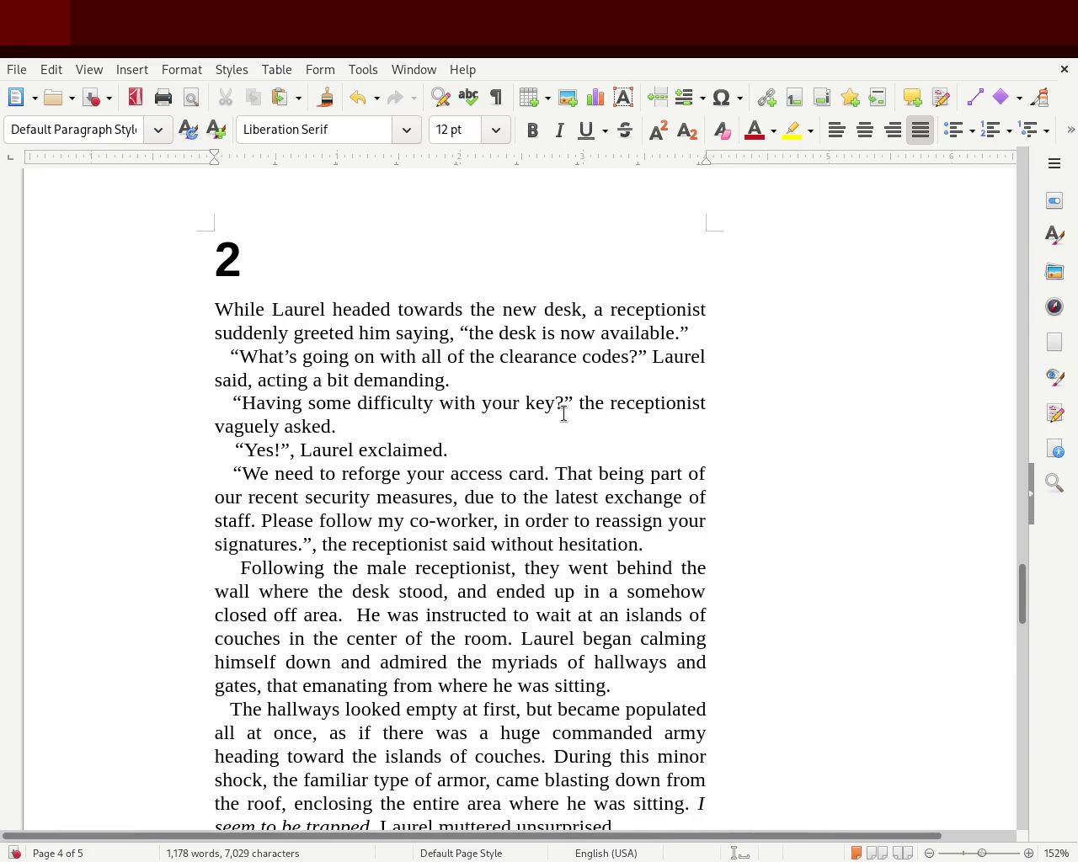
pyautogui.moveTo(591, 406)
pyautogui.mouseDown()
pyautogui.moveTo(645, 405)
pyautogui.moveTo(339, 431)
pyautogui.mouseUp()
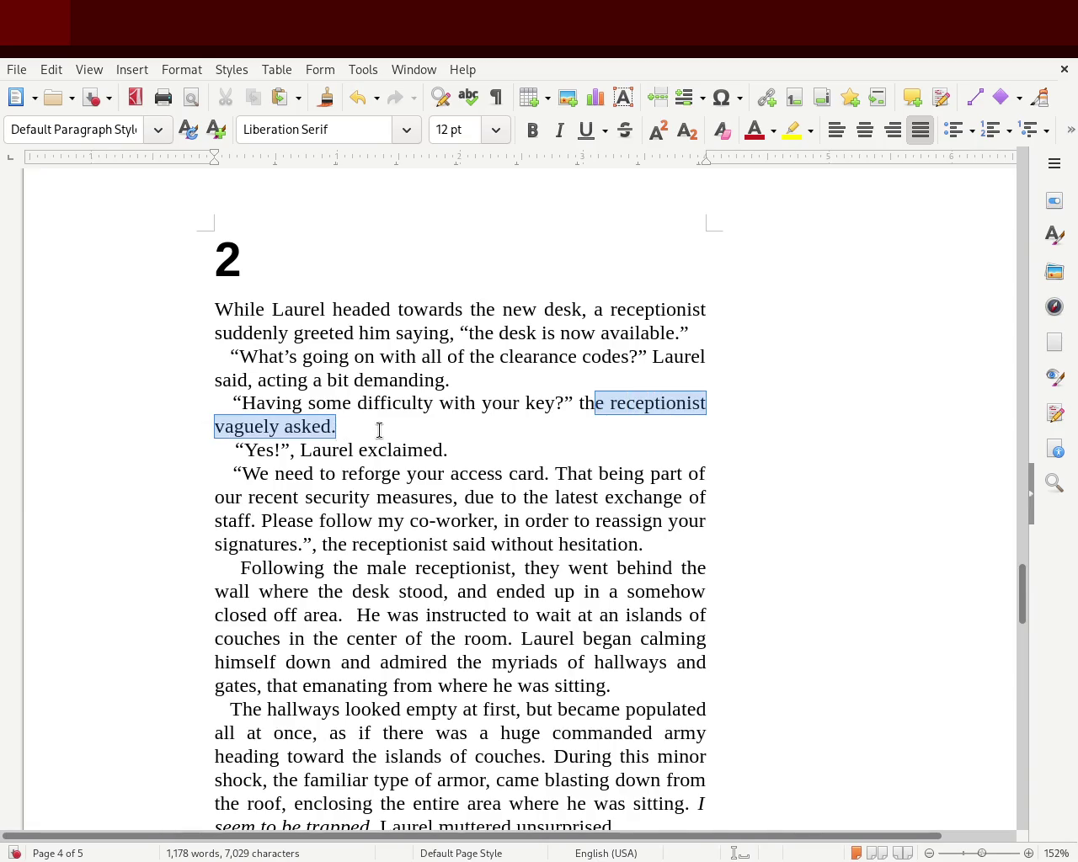
pyautogui.click(379, 431)
pyautogui.moveTo(244, 450); pyautogui.dragTo(460, 447)
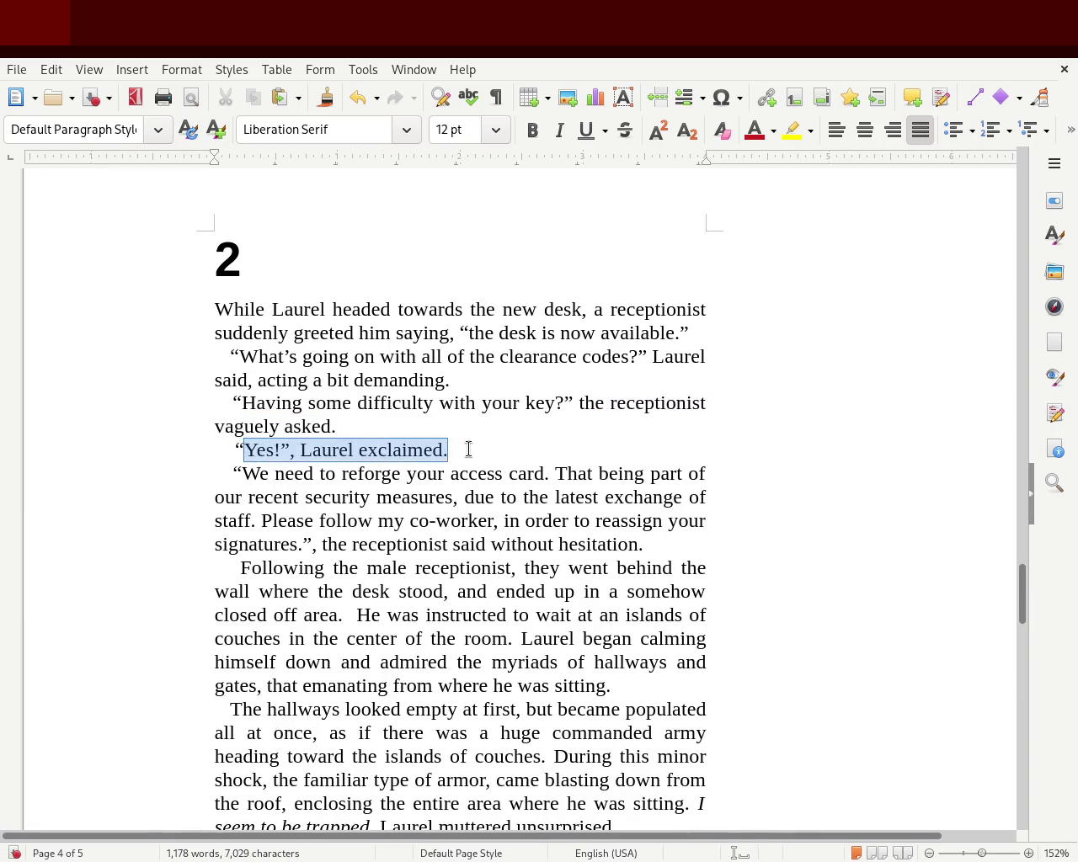
pyautogui.click(382, 474)
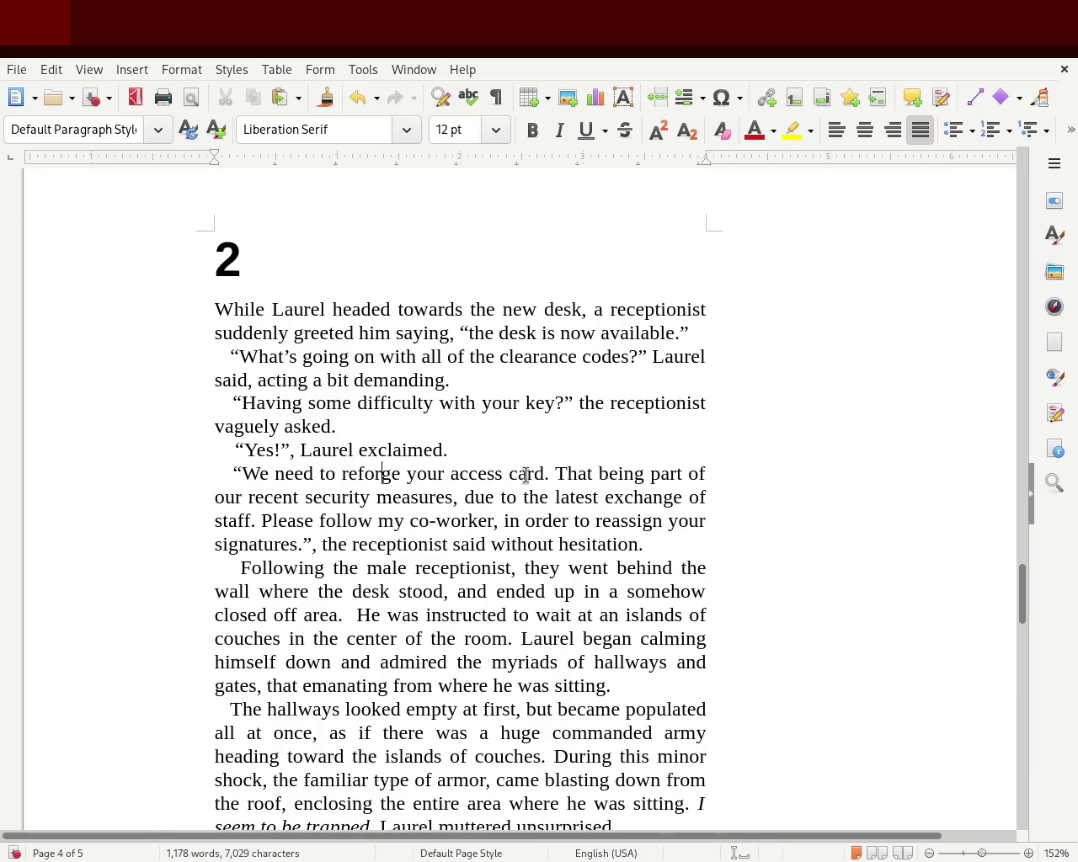
pyautogui.moveTo(608, 474); pyautogui.dragTo(282, 503)
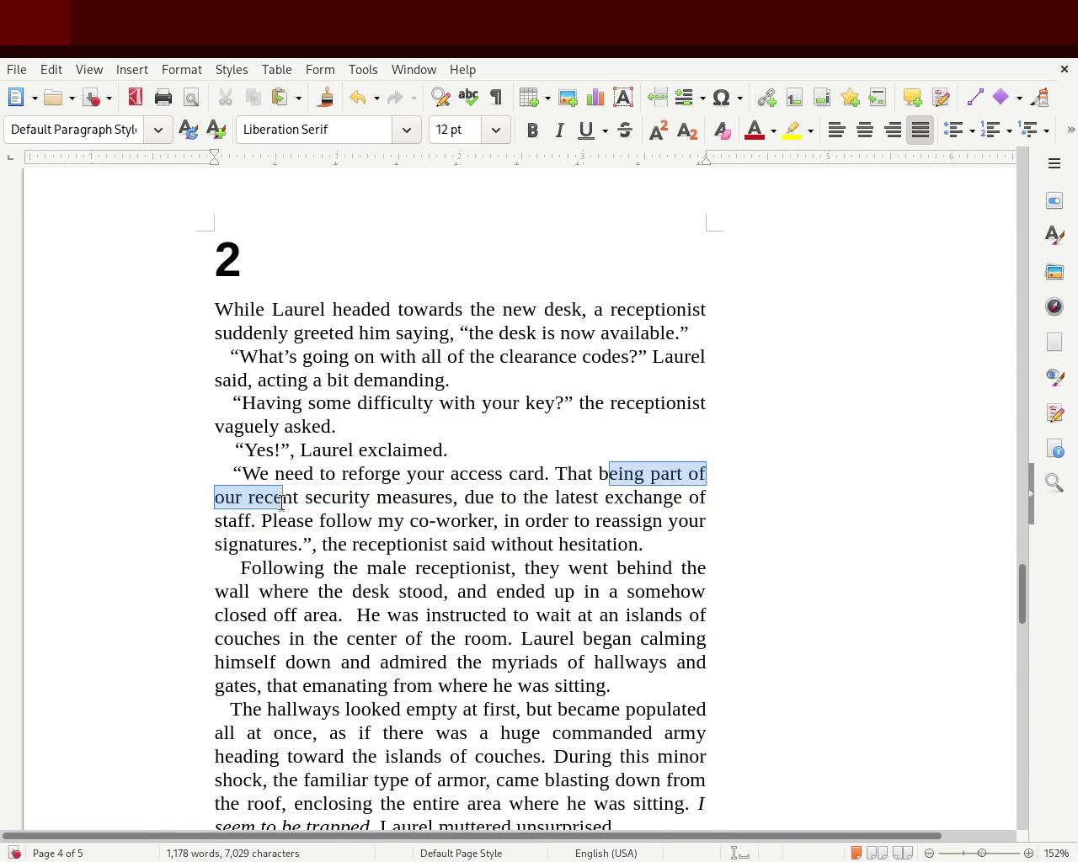
pyautogui.moveTo(282, 503)
pyautogui.mouseDown()
pyautogui.moveTo(667, 507)
pyautogui.moveTo(234, 517)
pyautogui.moveTo(637, 521)
pyautogui.mouseUp()
pyautogui.click(337, 520)
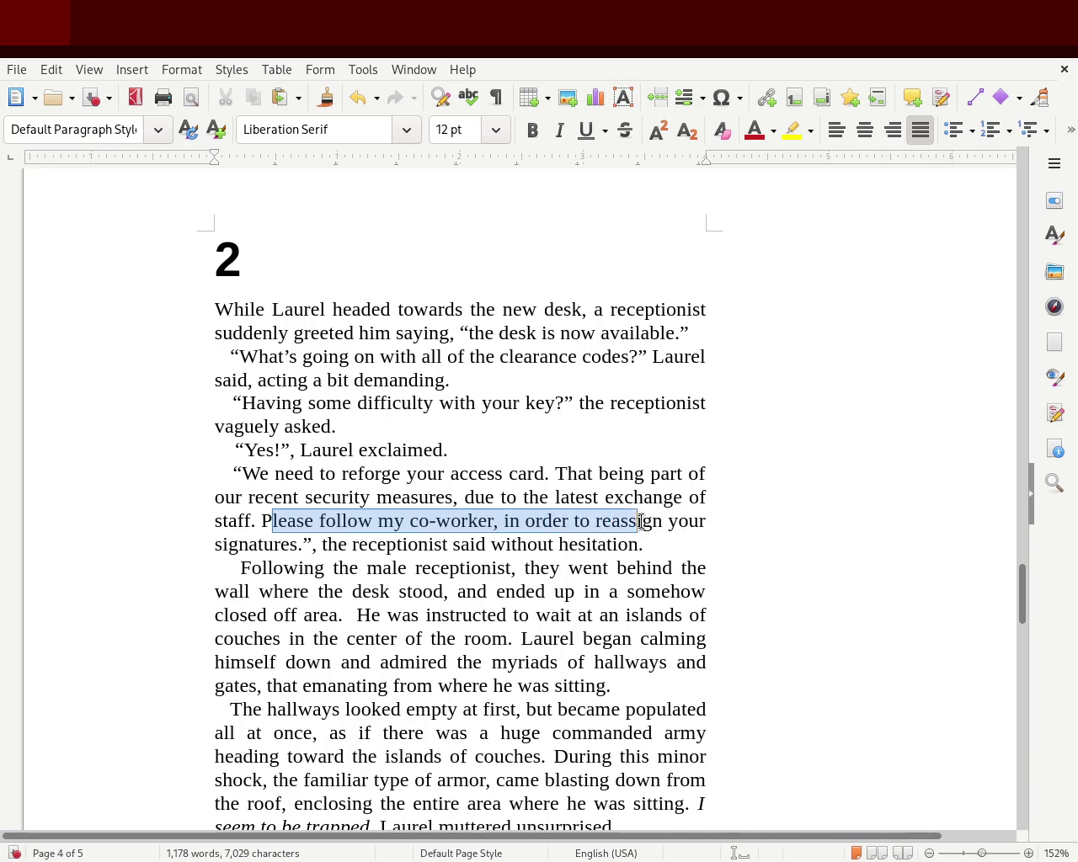
pyautogui.moveTo(636, 520)
pyautogui.mouseDown()
pyautogui.moveTo(331, 546)
pyautogui.moveTo(645, 546)
pyautogui.mouseUp()
pyautogui.click(367, 544)
pyautogui.click(644, 546)
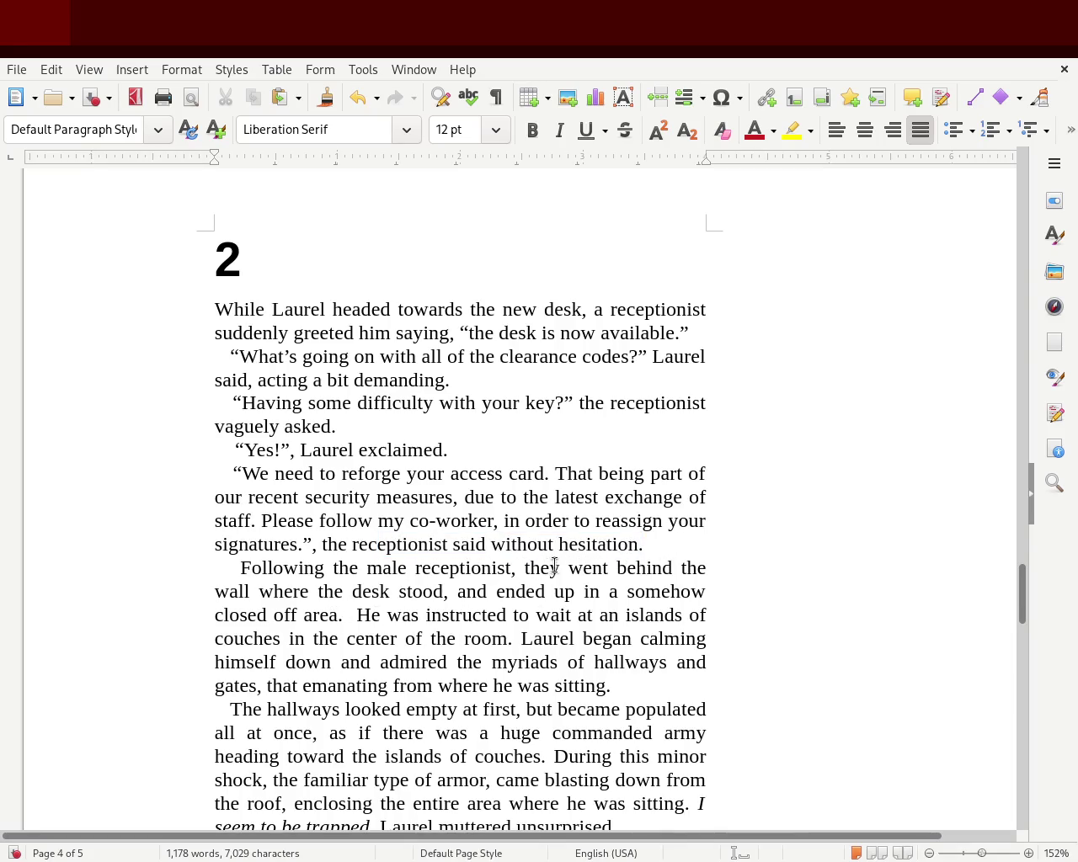
pyautogui.moveTo(539, 569)
pyautogui.mouseDown()
pyautogui.moveTo(759, 570)
pyautogui.moveTo(455, 589)
pyautogui.moveTo(333, 617)
pyautogui.moveTo(719, 620)
pyautogui.mouseUp()
pyautogui.click(340, 616)
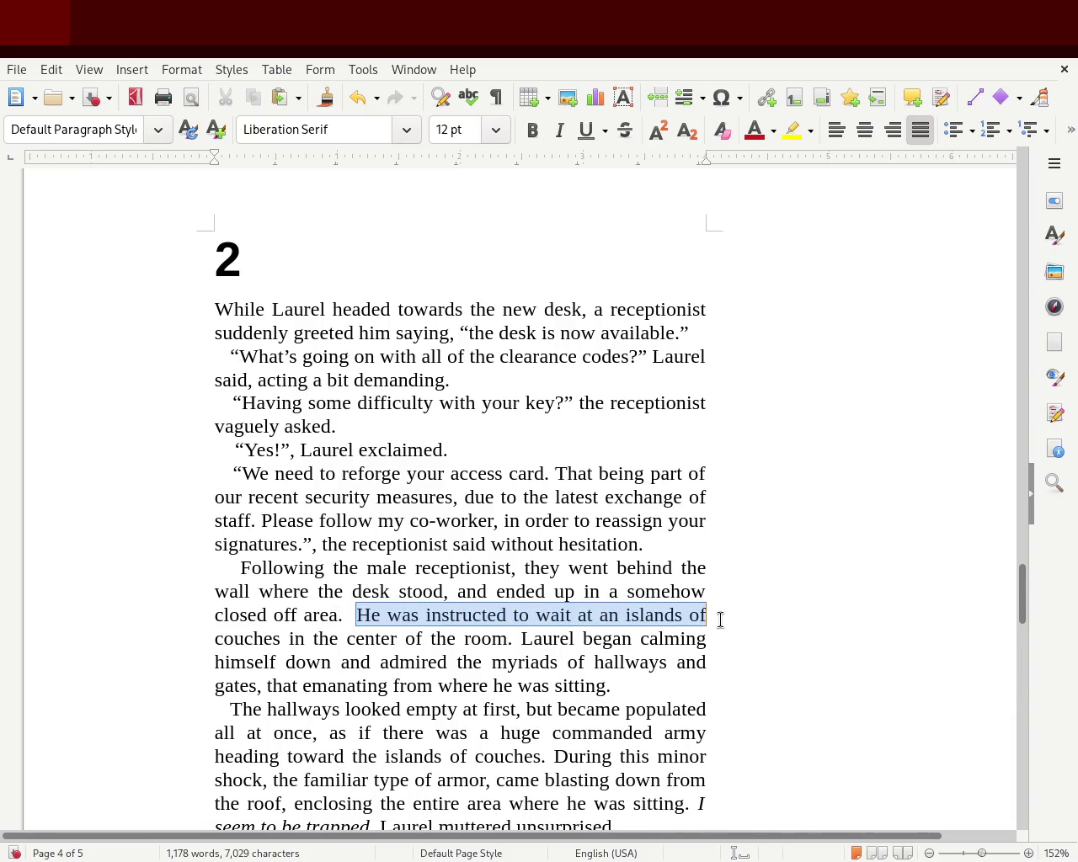
pyautogui.moveTo(720, 620)
pyautogui.mouseDown()
pyautogui.moveTo(525, 630)
pyautogui.moveTo(712, 638)
pyautogui.moveTo(277, 705)
pyautogui.moveTo(437, 660)
pyautogui.moveTo(729, 657)
pyautogui.moveTo(258, 686)
pyautogui.moveTo(609, 686)
pyautogui.mouseUp()
pyautogui.click(564, 637)
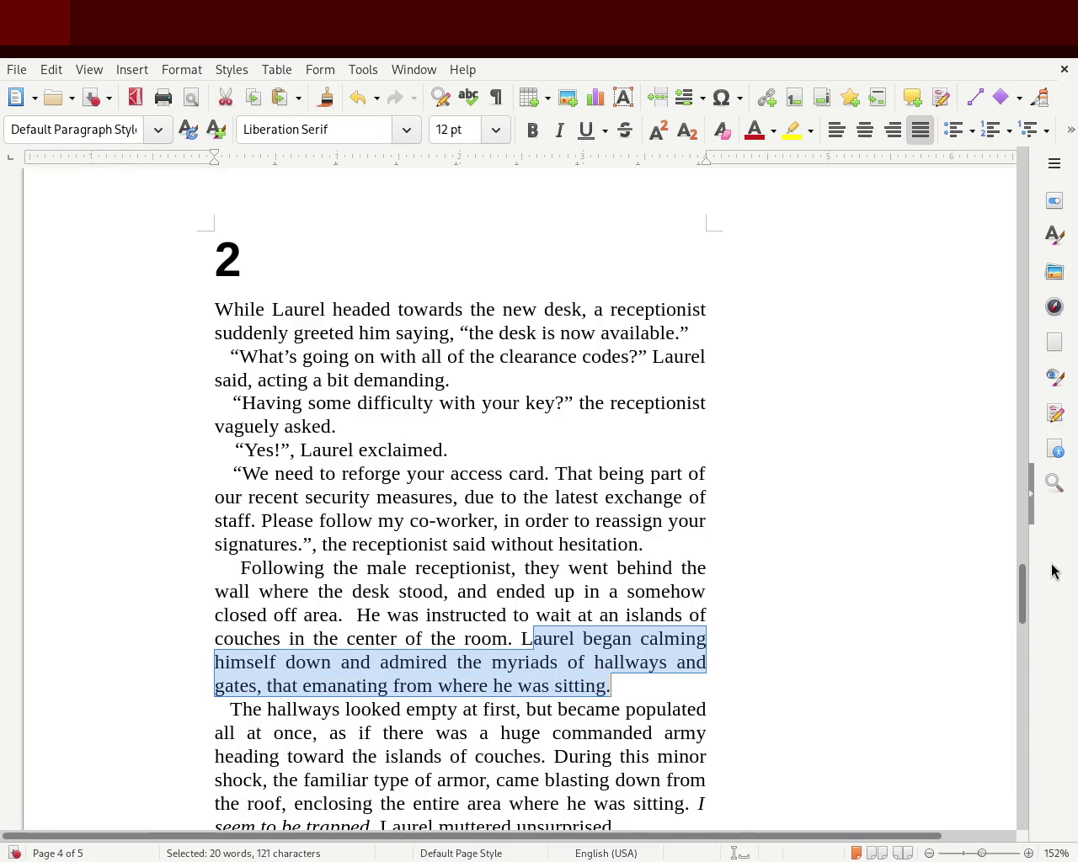
pyautogui.moveTo(1026, 596); pyautogui.dragTo(1021, 634)
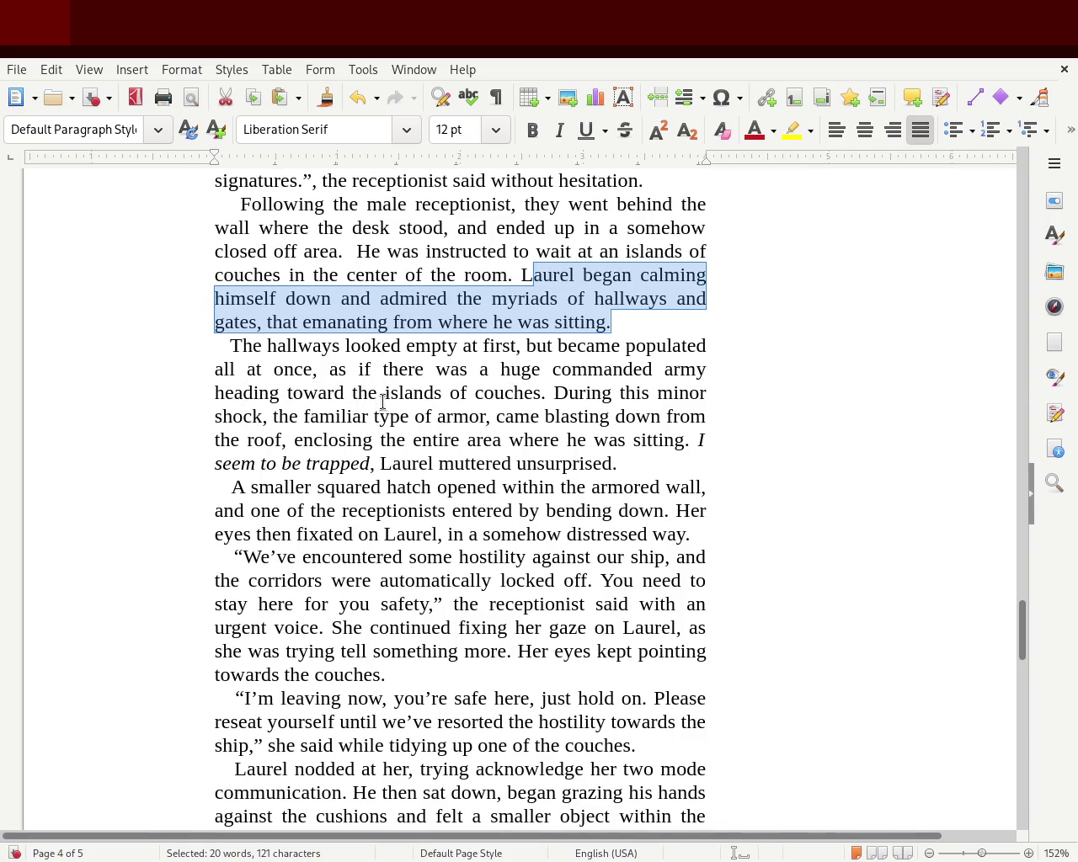
# Step: Review the 'During this minor shock' passage, trying 'those' for 'the' before reverting to 'the'
pyautogui.moveTo(553, 396); pyautogui.dragTo(714, 392)
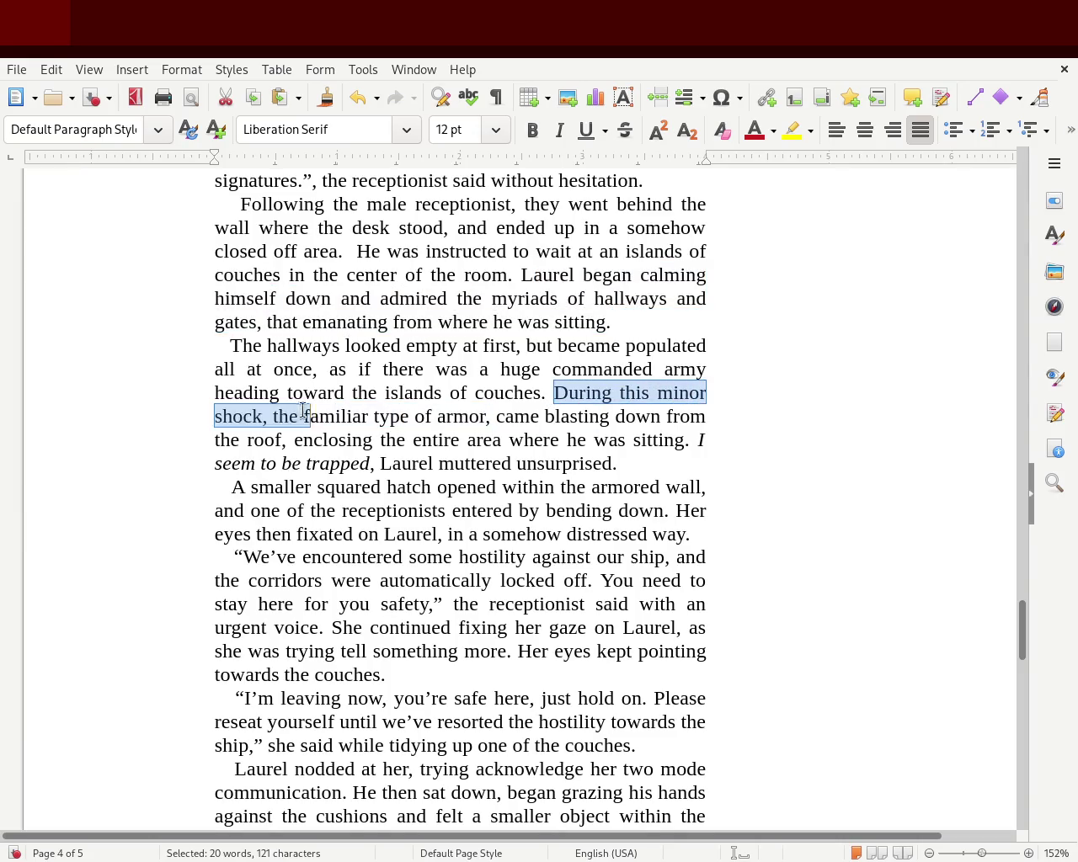
pyautogui.moveTo(715, 392); pyautogui.dragTo(270, 416)
pyautogui.click(363, 416)
pyautogui.doubleClick(285, 416)
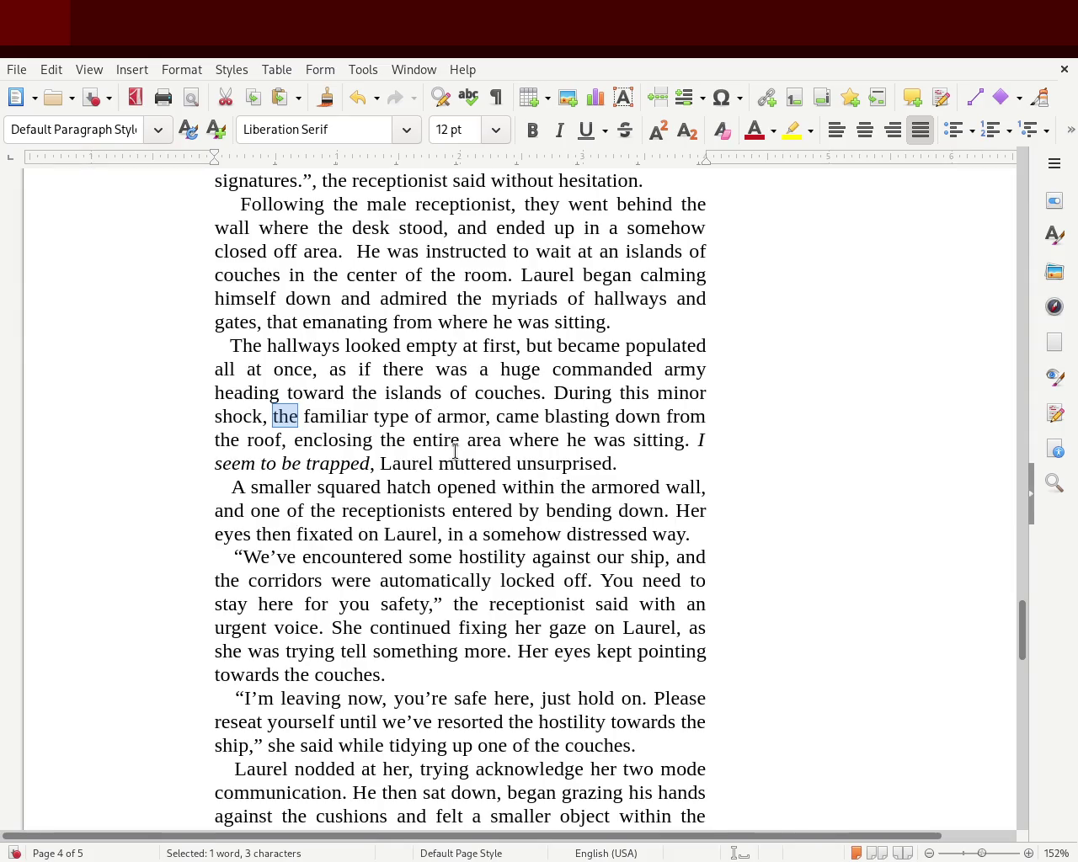
pyautogui.write('those')
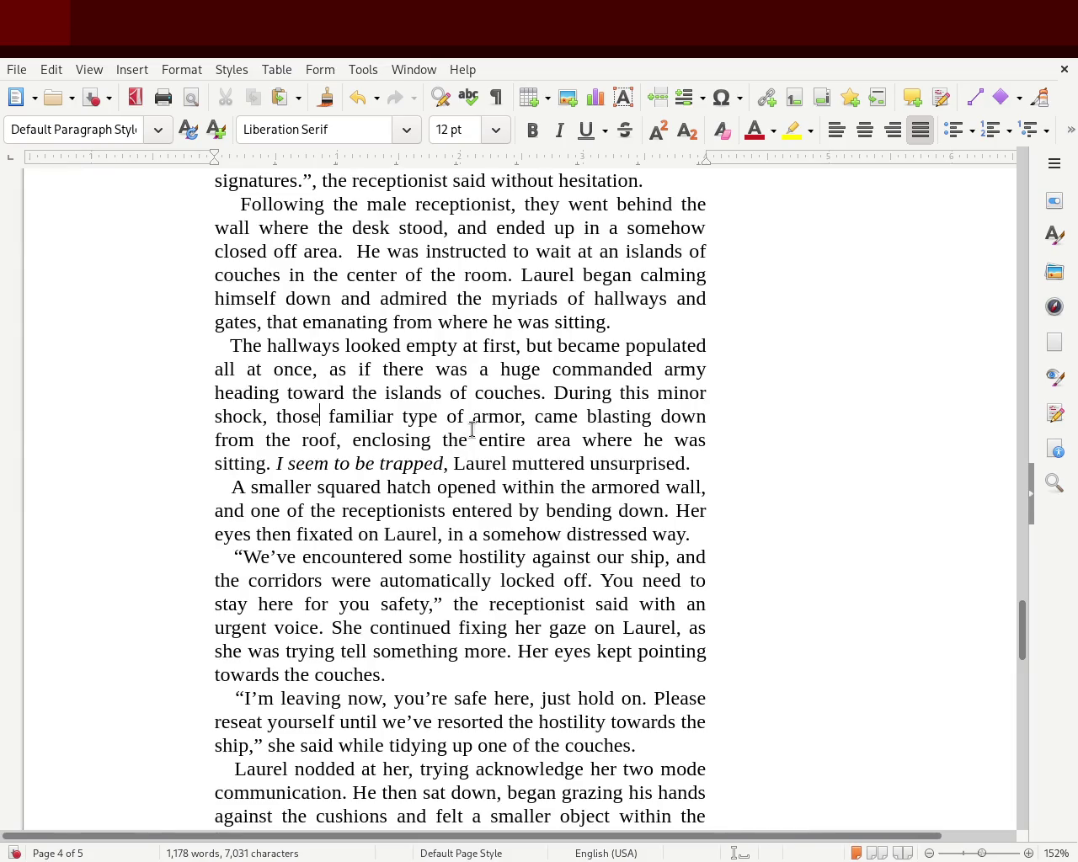
pyautogui.doubleClick(296, 417)
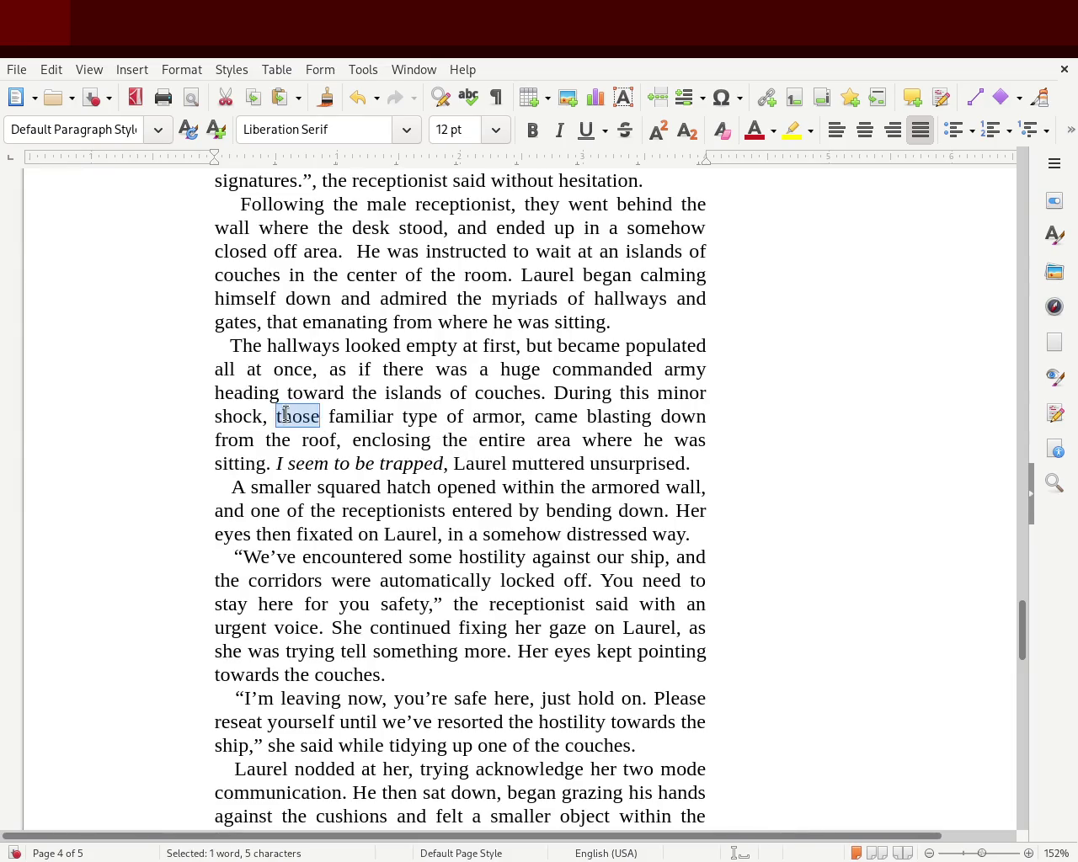
pyautogui.write('the')
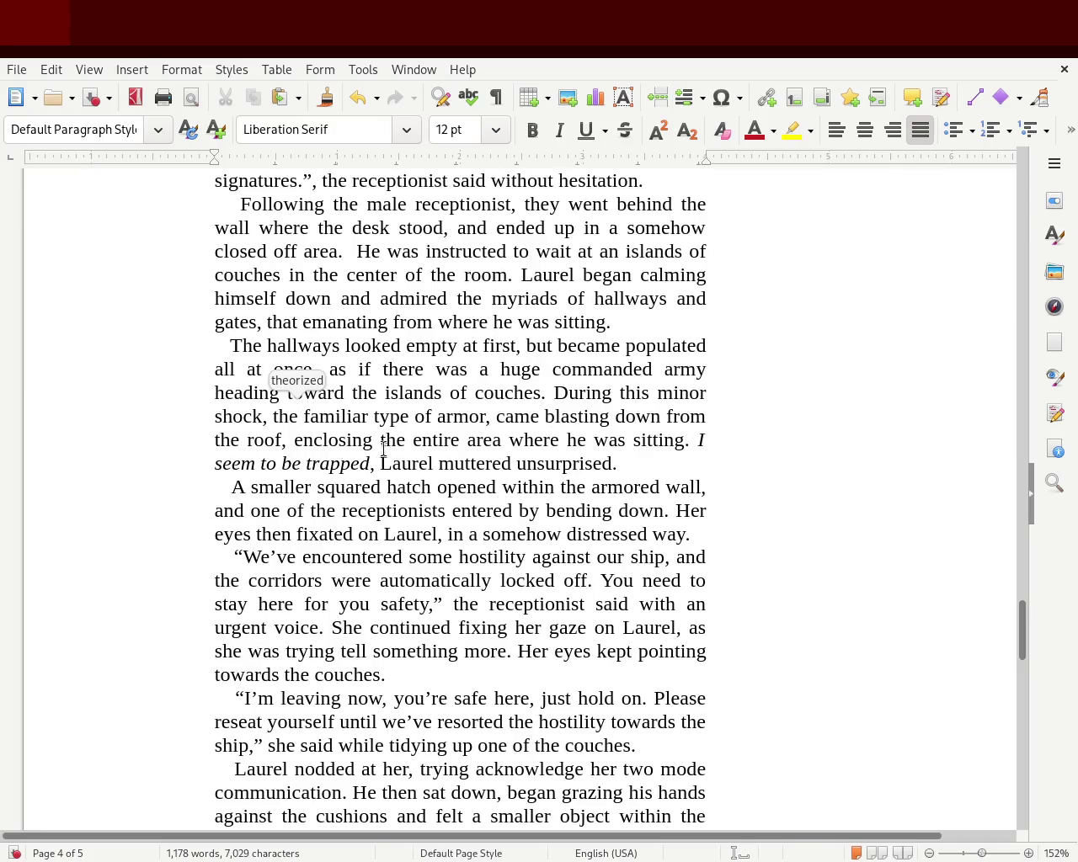
# Step: Proofread the trapped sentence, the hostility dialogue, the corridors clause and the receptionist's urgent line
pyautogui.moveTo(697, 440)
pyautogui.mouseDown()
pyautogui.moveTo(538, 466)
pyautogui.moveTo(620, 465)
pyautogui.mouseUp()
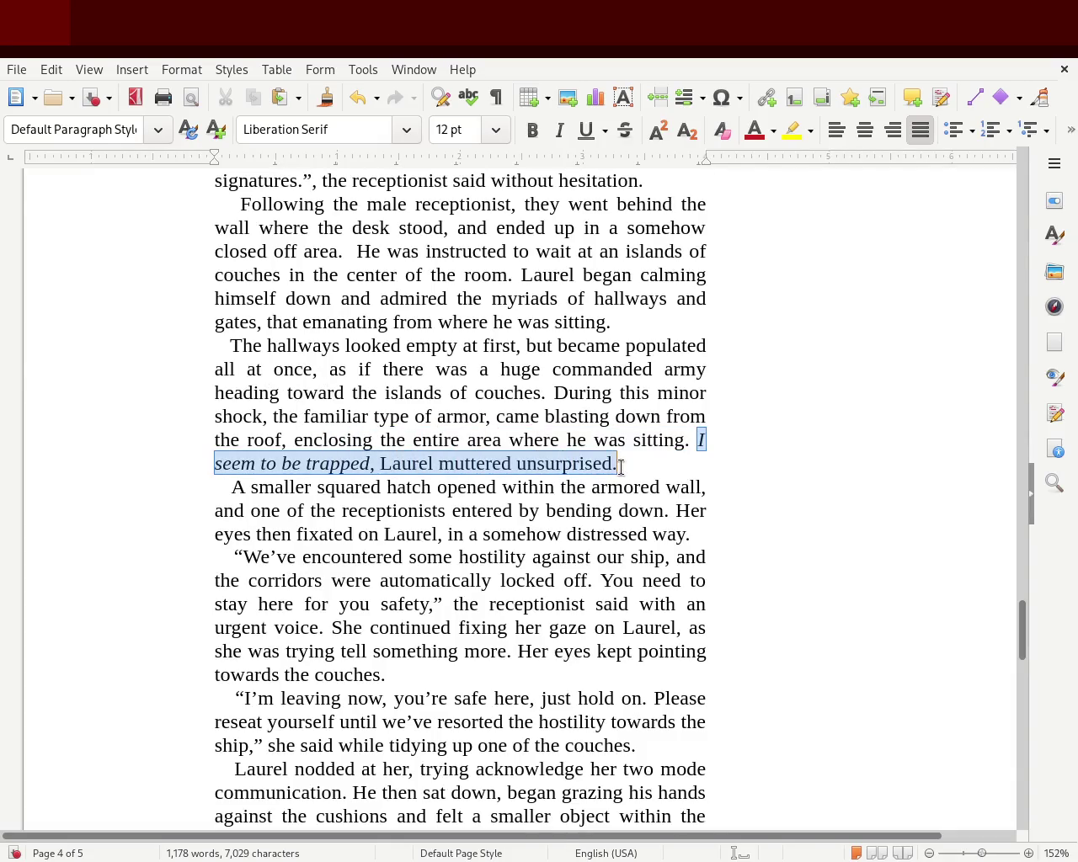
pyautogui.click(620, 466)
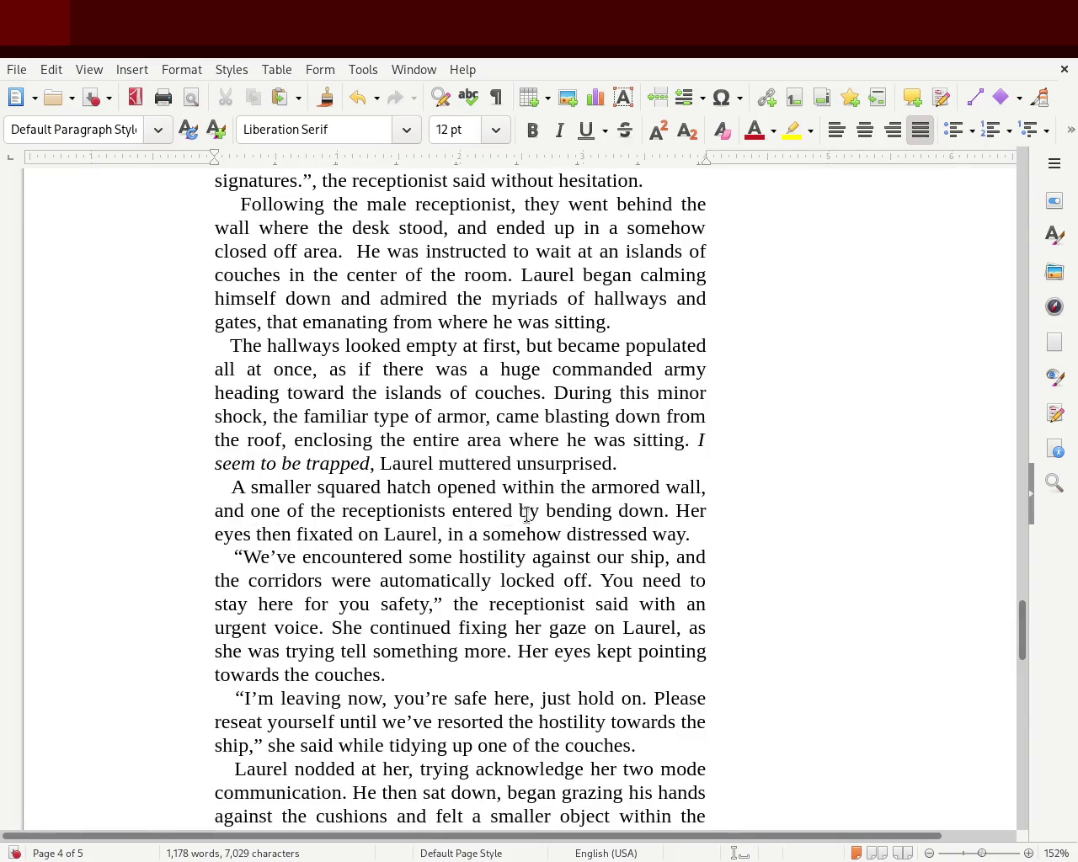
pyautogui.moveTo(674, 510)
pyautogui.mouseDown()
pyautogui.moveTo(437, 534)
pyautogui.moveTo(705, 539)
pyautogui.moveTo(568, 557)
pyautogui.moveTo(374, 546)
pyautogui.mouseUp()
pyautogui.click(375, 546)
pyautogui.moveTo(684, 560)
pyautogui.mouseDown()
pyautogui.moveTo(638, 581)
pyautogui.moveTo(296, 581)
pyautogui.moveTo(627, 577)
pyautogui.mouseUp()
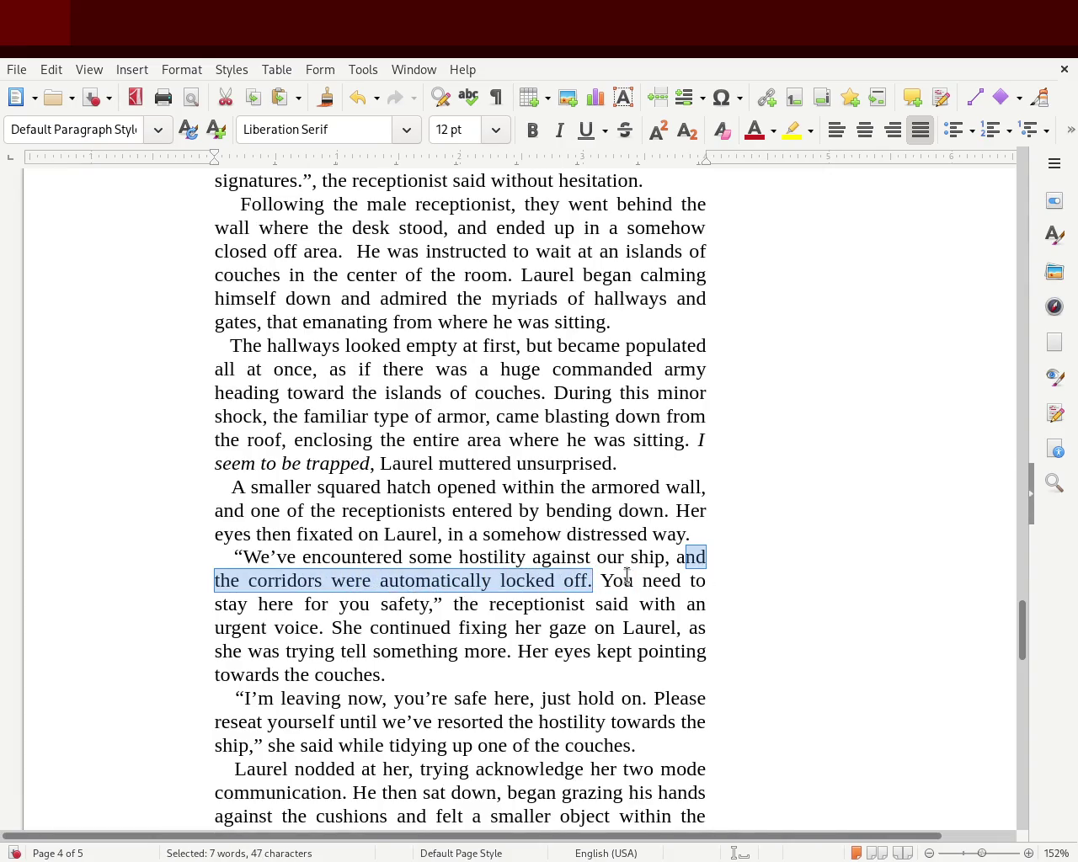
pyautogui.moveTo(464, 604)
pyautogui.mouseDown()
pyautogui.moveTo(674, 604)
pyautogui.moveTo(317, 623)
pyautogui.moveTo(341, 627)
pyautogui.mouseUp()
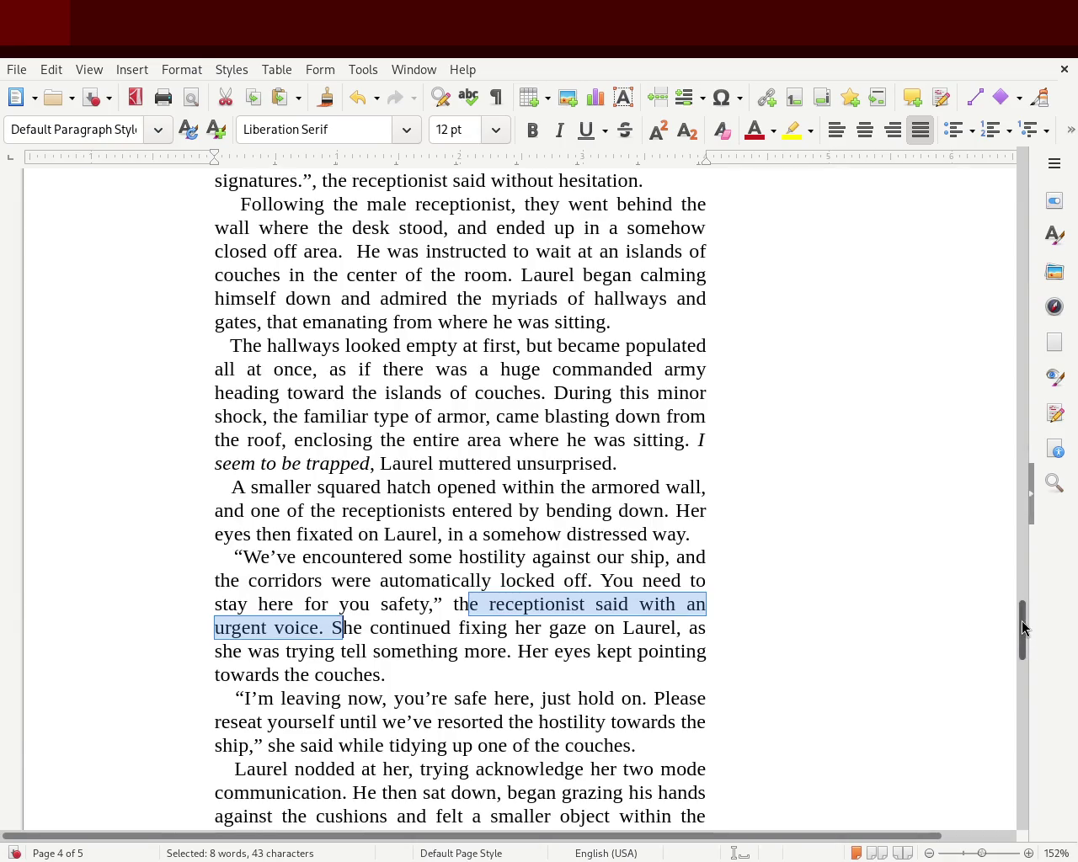
# Step: Proofread the receptionist's unspoken hint and the 'Her eyes kept pointing' sentence
pyautogui.scroll(-5, 1023, 636)
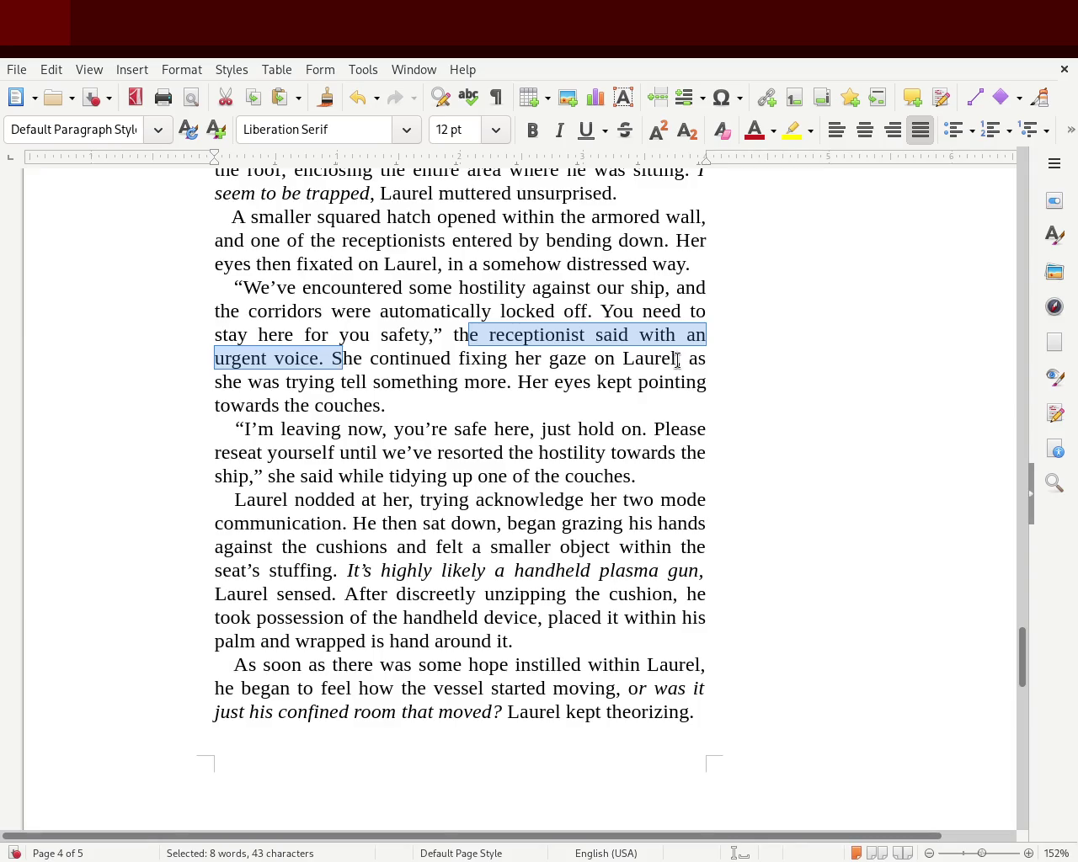
pyautogui.moveTo(696, 360); pyautogui.dragTo(506, 386)
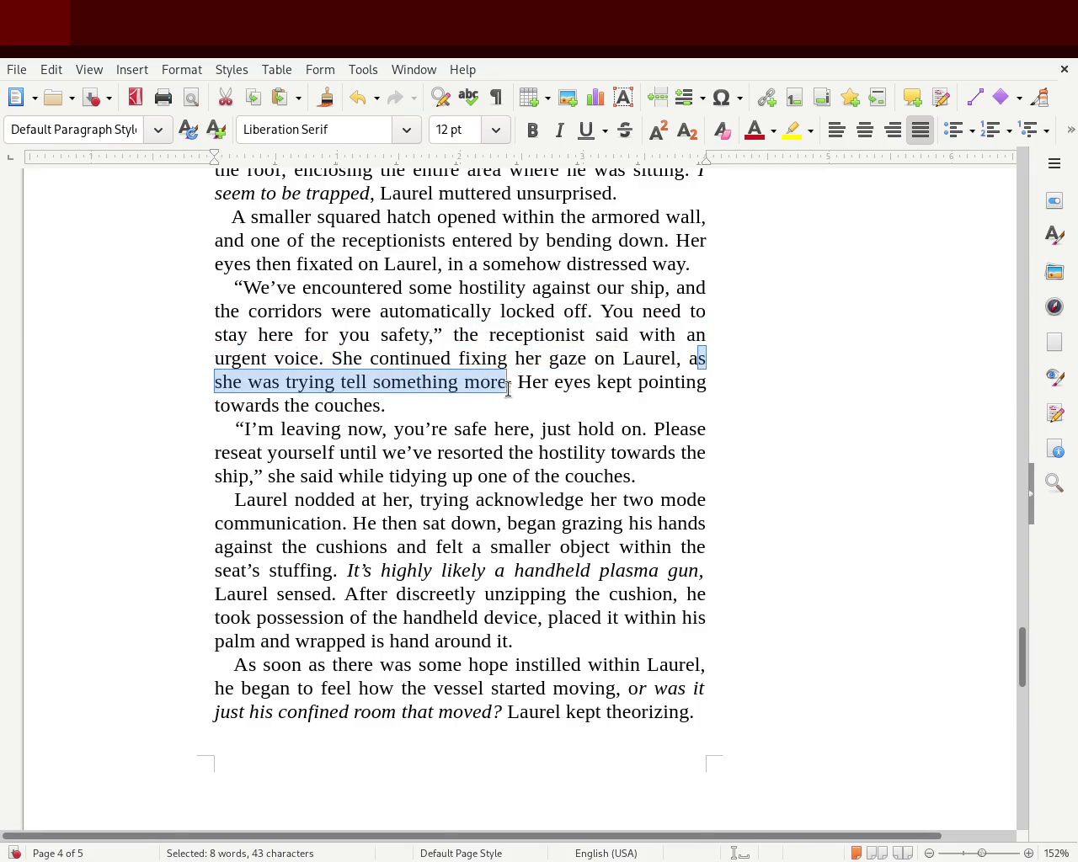
pyautogui.click(613, 392)
pyautogui.click(528, 395)
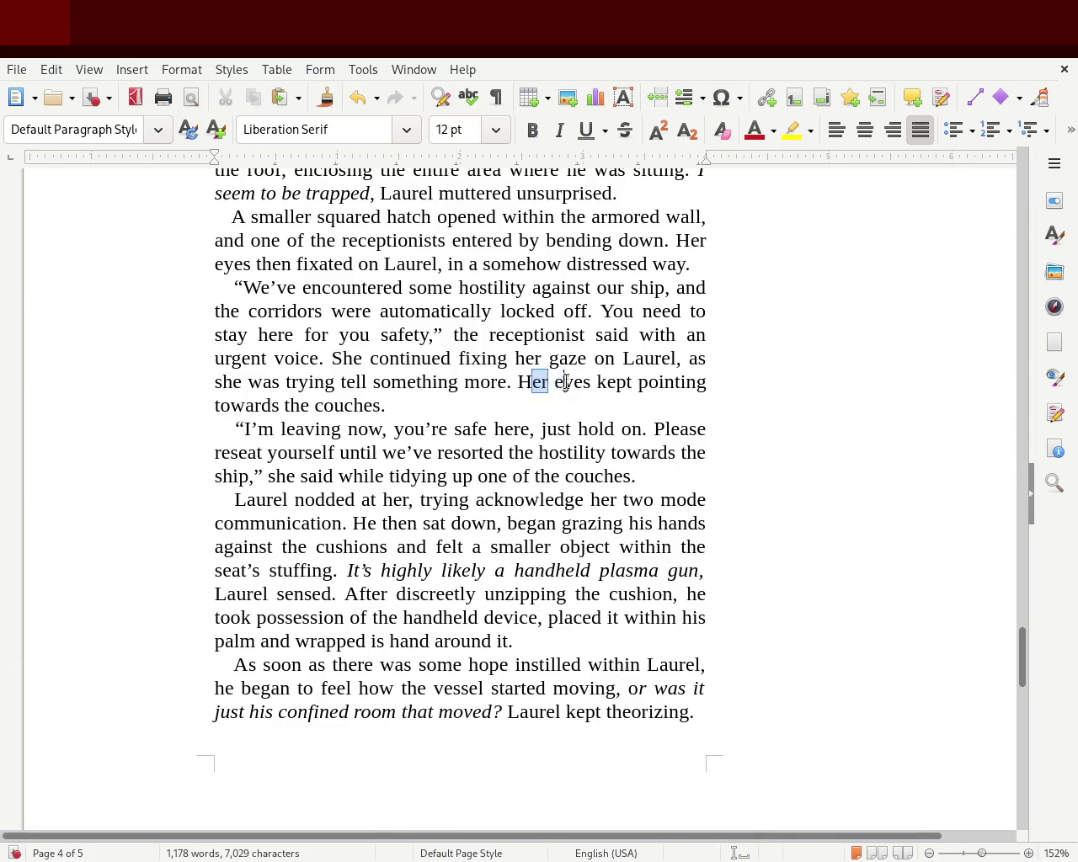
pyautogui.hotkey('ctrl', 'shift', 'Down')
pyautogui.click(423, 395)
# Step: Proofread the reseat request, Laurel's nod, the cushion sentence and the italic plasma gun thought
pyautogui.moveTo(642, 423)
pyautogui.mouseDown()
pyautogui.moveTo(536, 458)
pyautogui.moveTo(710, 455)
pyautogui.moveTo(528, 468)
pyautogui.moveTo(632, 476)
pyautogui.mouseUp()
pyautogui.click(389, 469)
pyautogui.moveTo(238, 506)
pyautogui.mouseDown()
pyautogui.moveTo(705, 506)
pyautogui.moveTo(341, 529)
pyautogui.mouseUp()
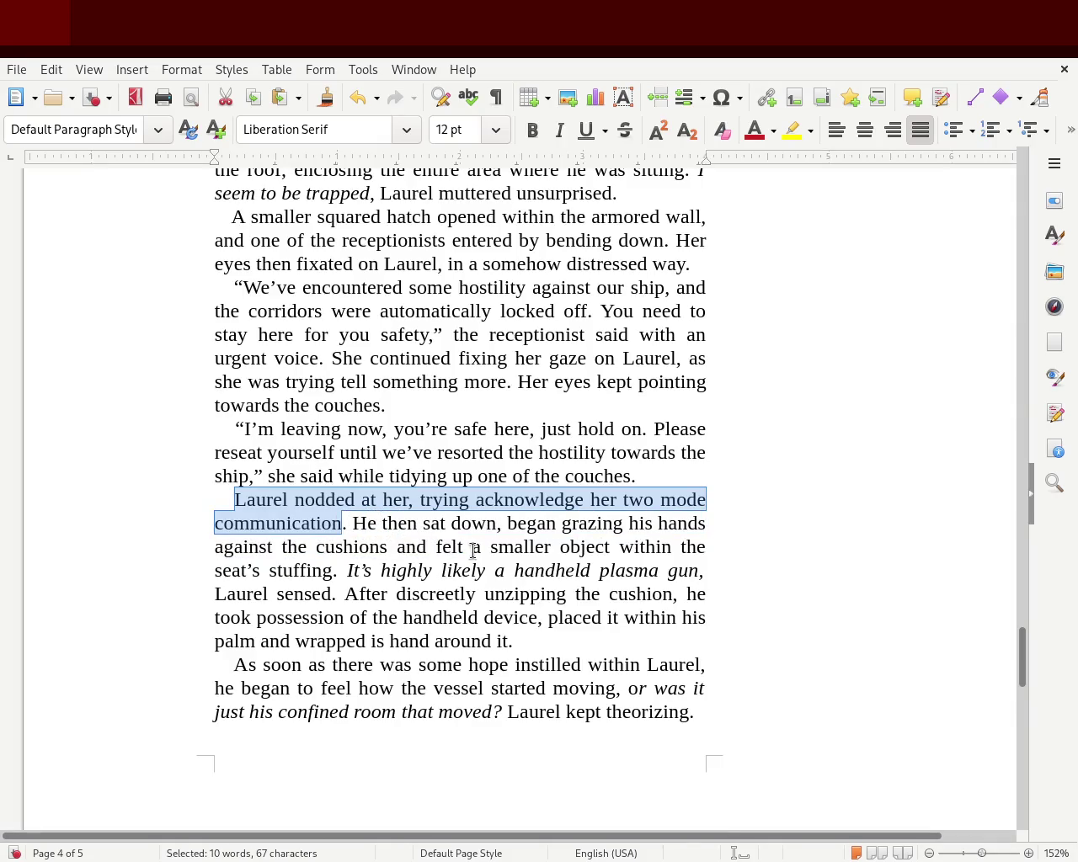
pyautogui.moveTo(561, 524)
pyautogui.mouseDown()
pyautogui.moveTo(651, 525)
pyautogui.moveTo(260, 546)
pyautogui.moveTo(413, 548)
pyautogui.moveTo(529, 568)
pyautogui.moveTo(597, 549)
pyautogui.moveTo(688, 544)
pyautogui.moveTo(279, 570)
pyautogui.moveTo(337, 570)
pyautogui.mouseUp()
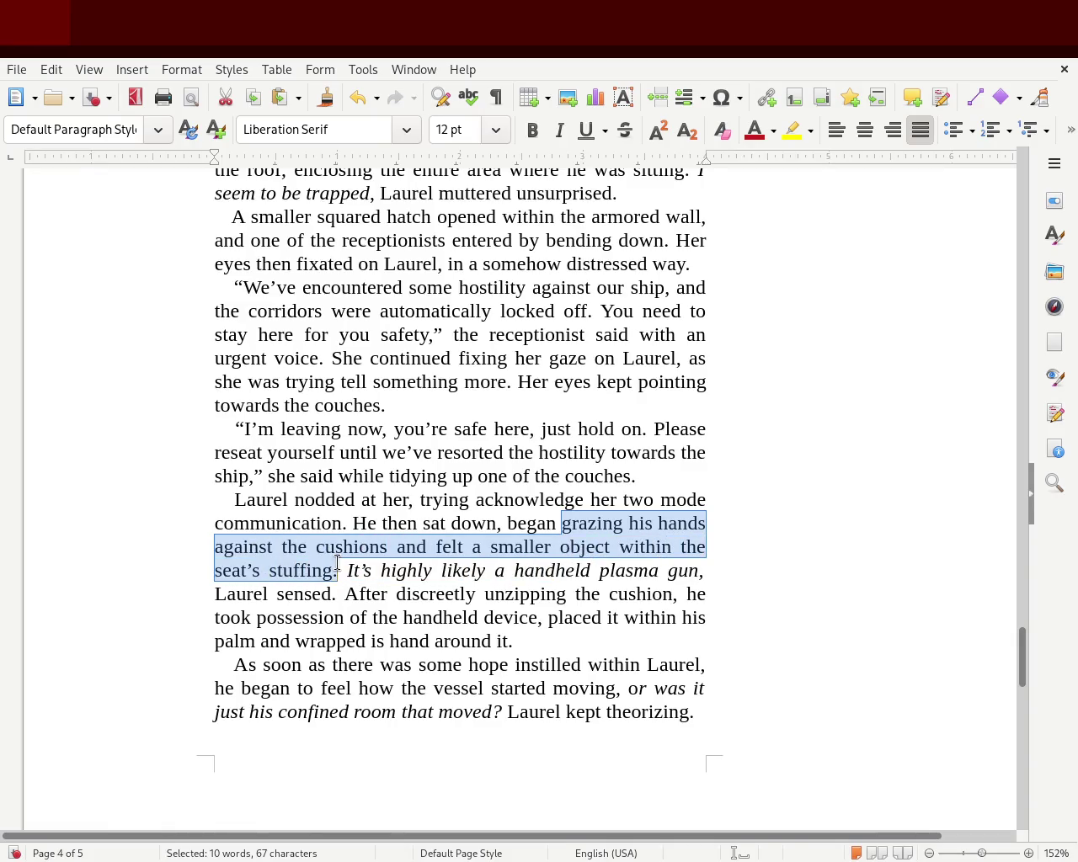
pyautogui.click(358, 568)
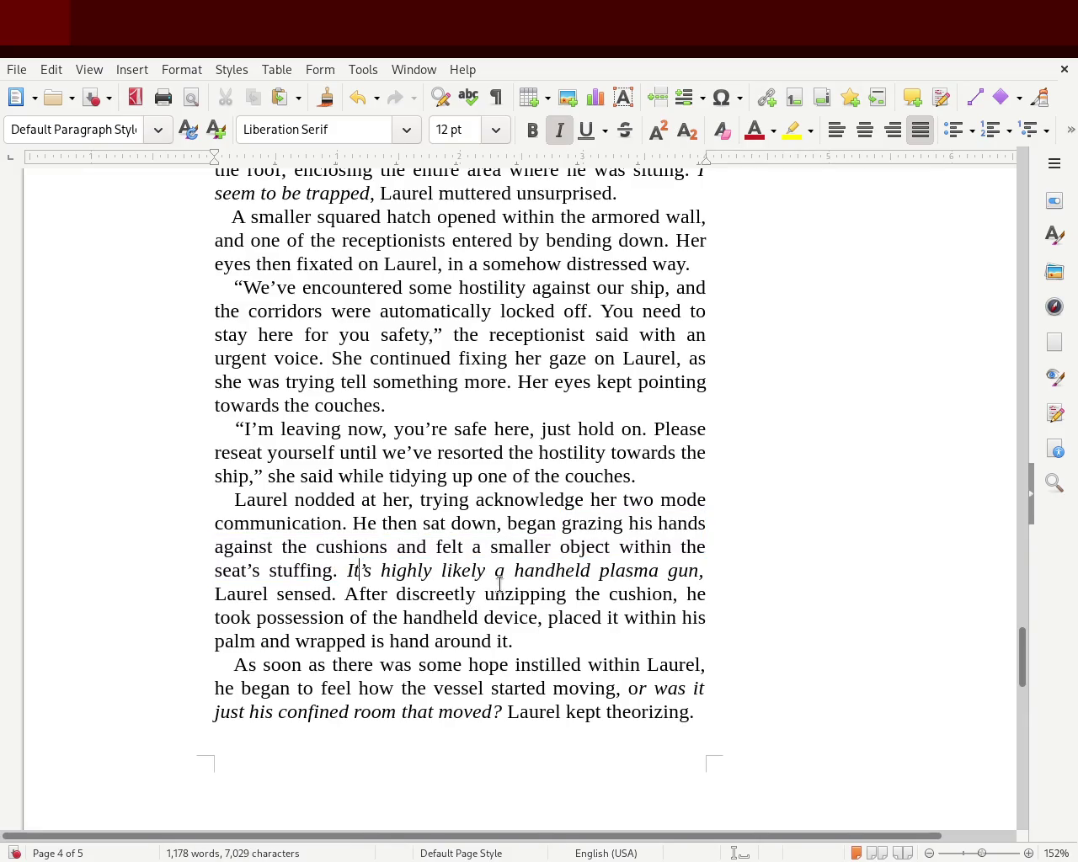
pyautogui.moveTo(565, 570)
pyautogui.mouseDown()
pyautogui.moveTo(349, 592)
pyautogui.moveTo(707, 593)
pyautogui.moveTo(333, 618)
pyautogui.moveTo(707, 617)
pyautogui.moveTo(264, 642)
pyautogui.moveTo(518, 646)
pyautogui.mouseUp()
pyautogui.click(529, 648)
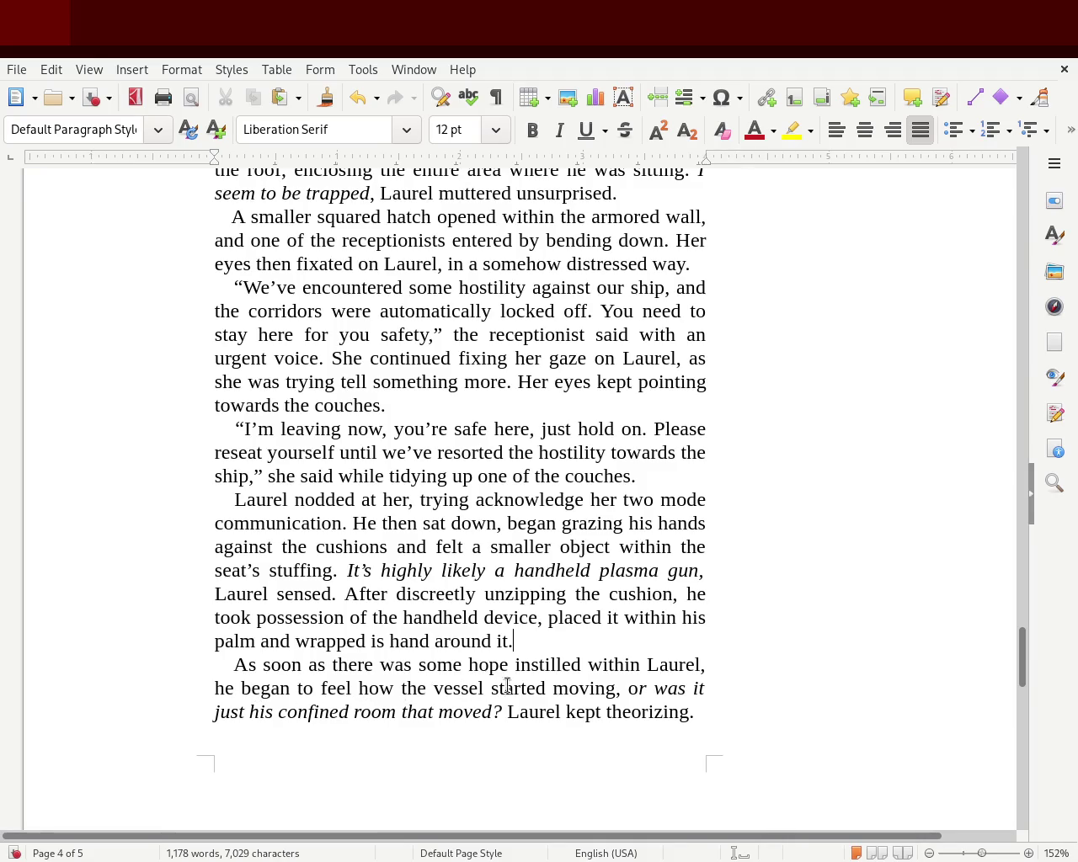
# Step: Select the italic question ending the vessel-moving paragraph and scroll down to page 5
pyautogui.moveTo(637, 689); pyautogui.dragTo(699, 715)
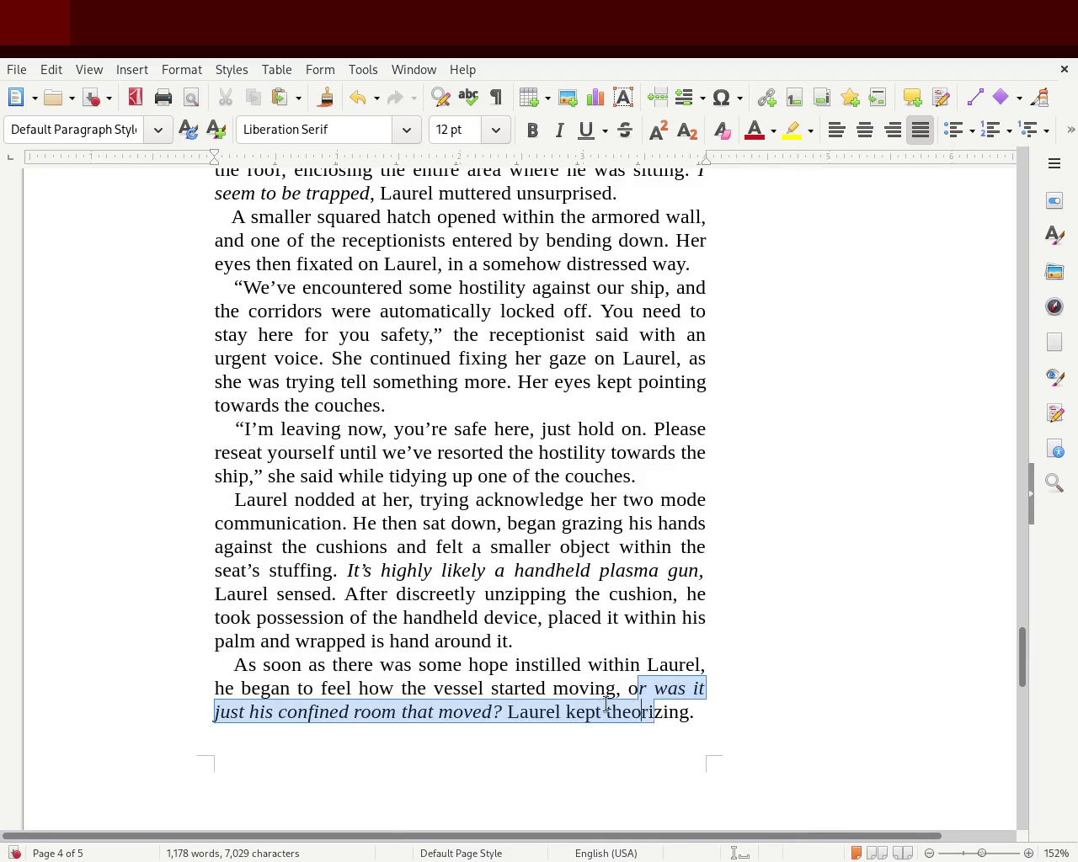
pyautogui.moveTo(155, 729); pyautogui.dragTo(568, 716)
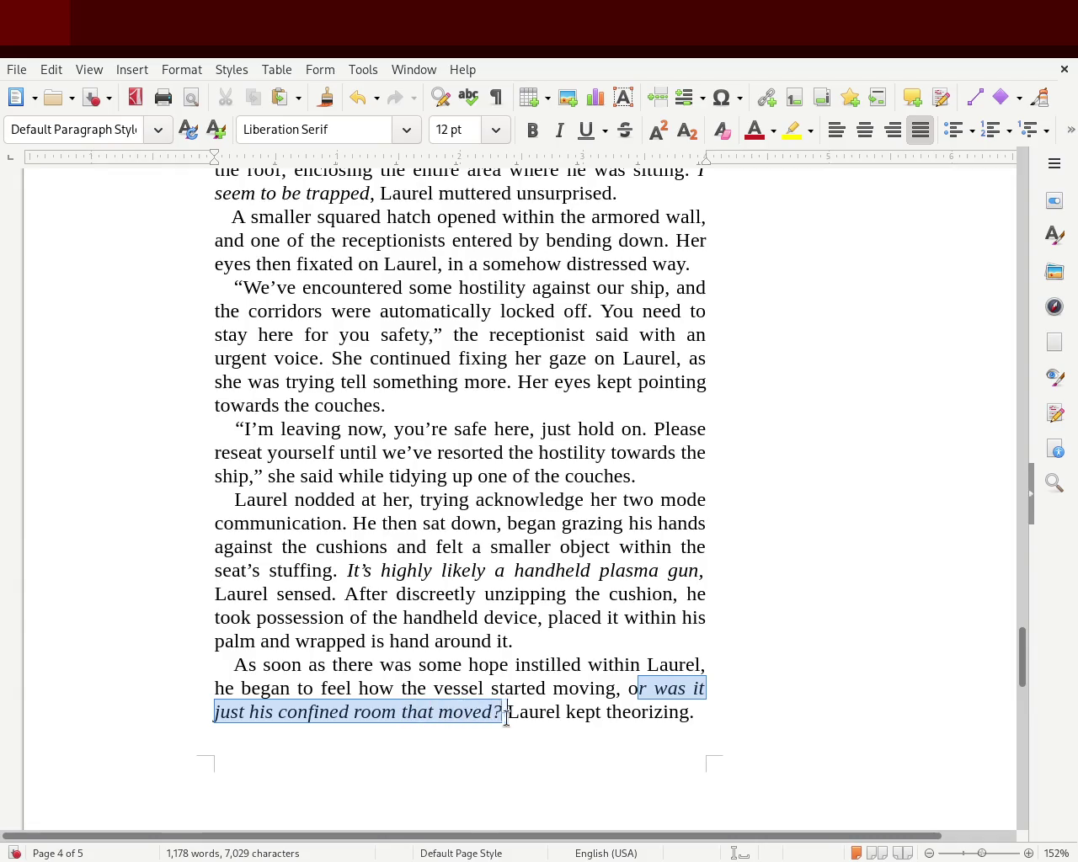
pyautogui.moveTo(568, 716); pyautogui.dragTo(714, 701)
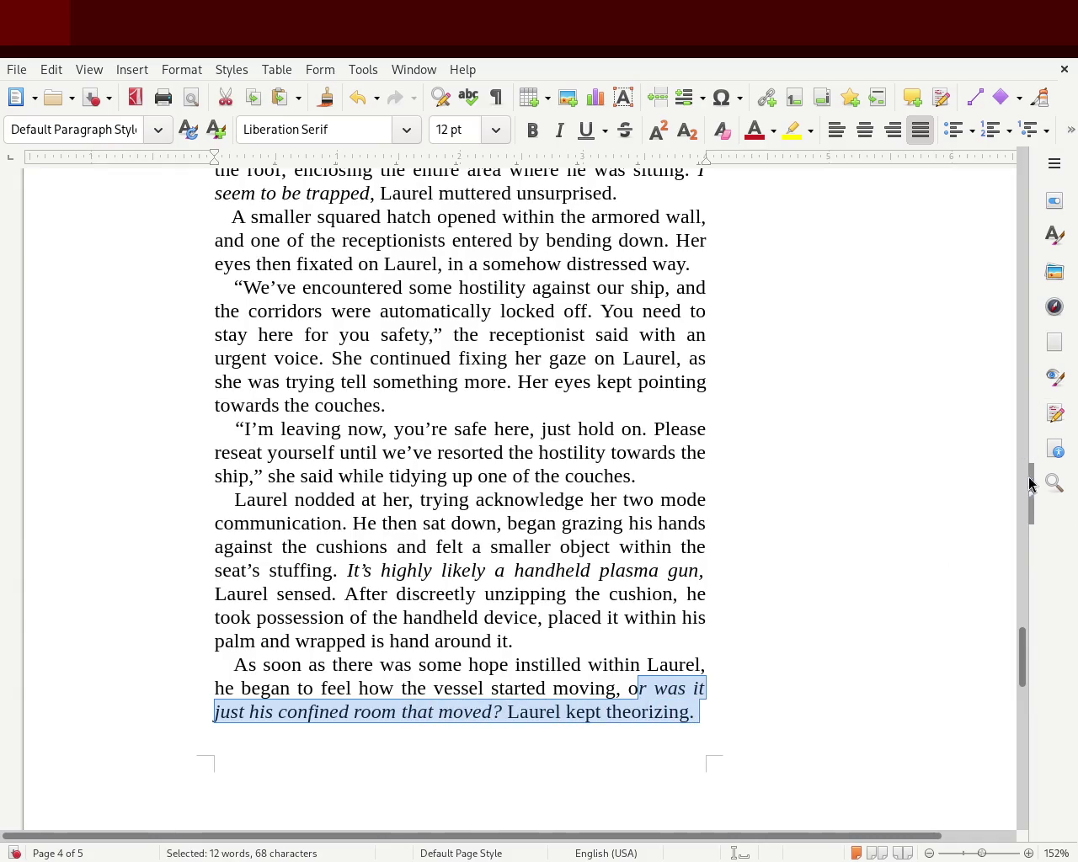
pyautogui.moveTo(1021, 657); pyautogui.dragTo(1021, 720)
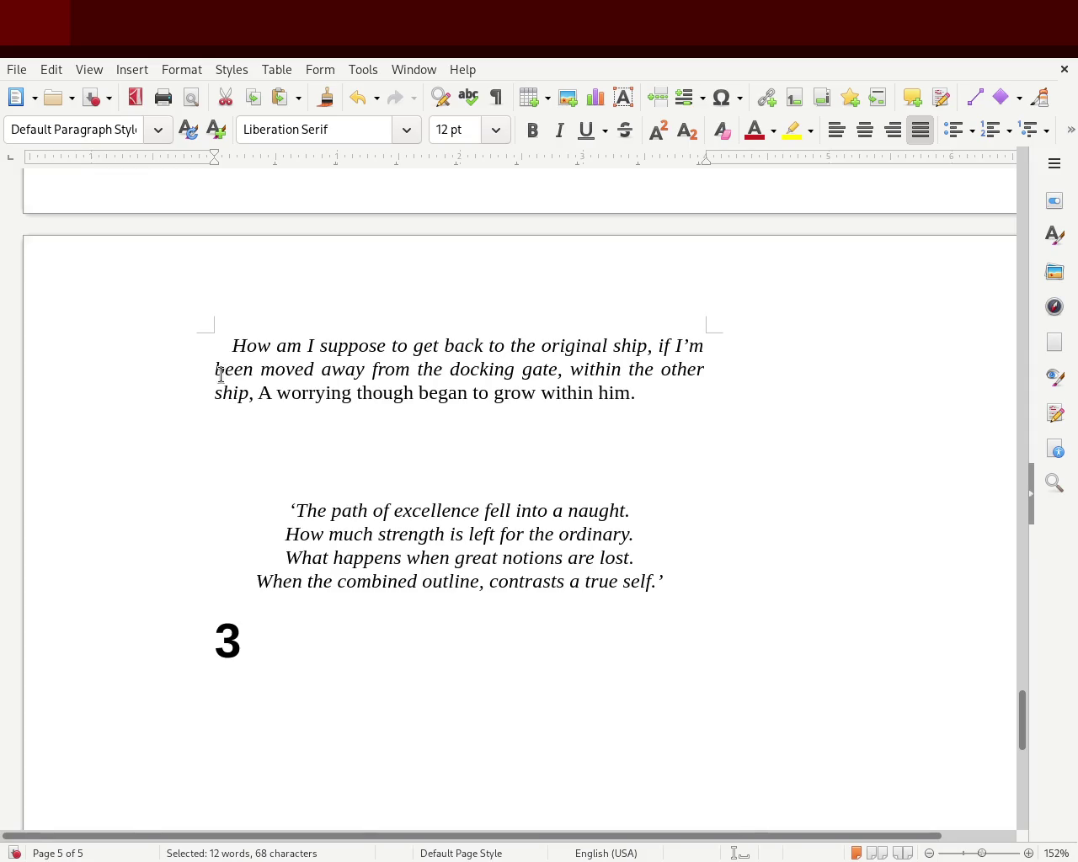
# Step: Delete the phrase 'within the other ship' from the closing thought
pyautogui.moveTo(571, 369); pyautogui.dragTo(355, 393)
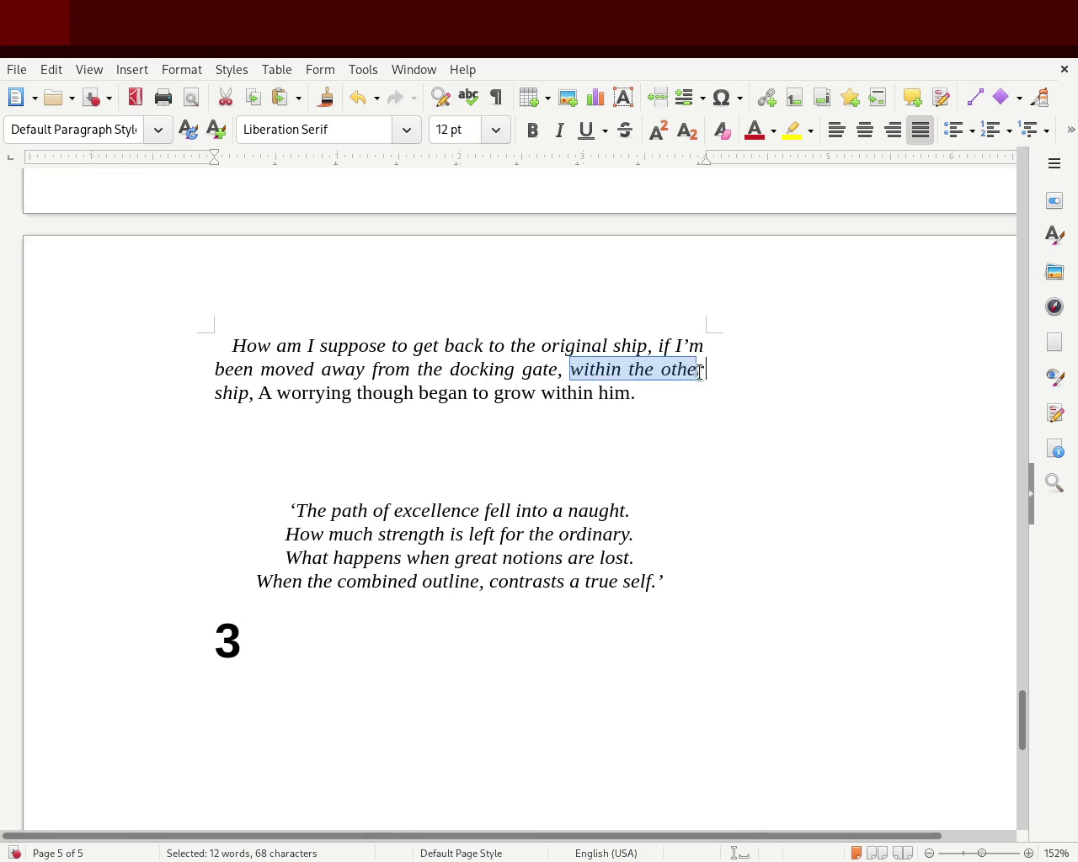
pyautogui.click(289, 393)
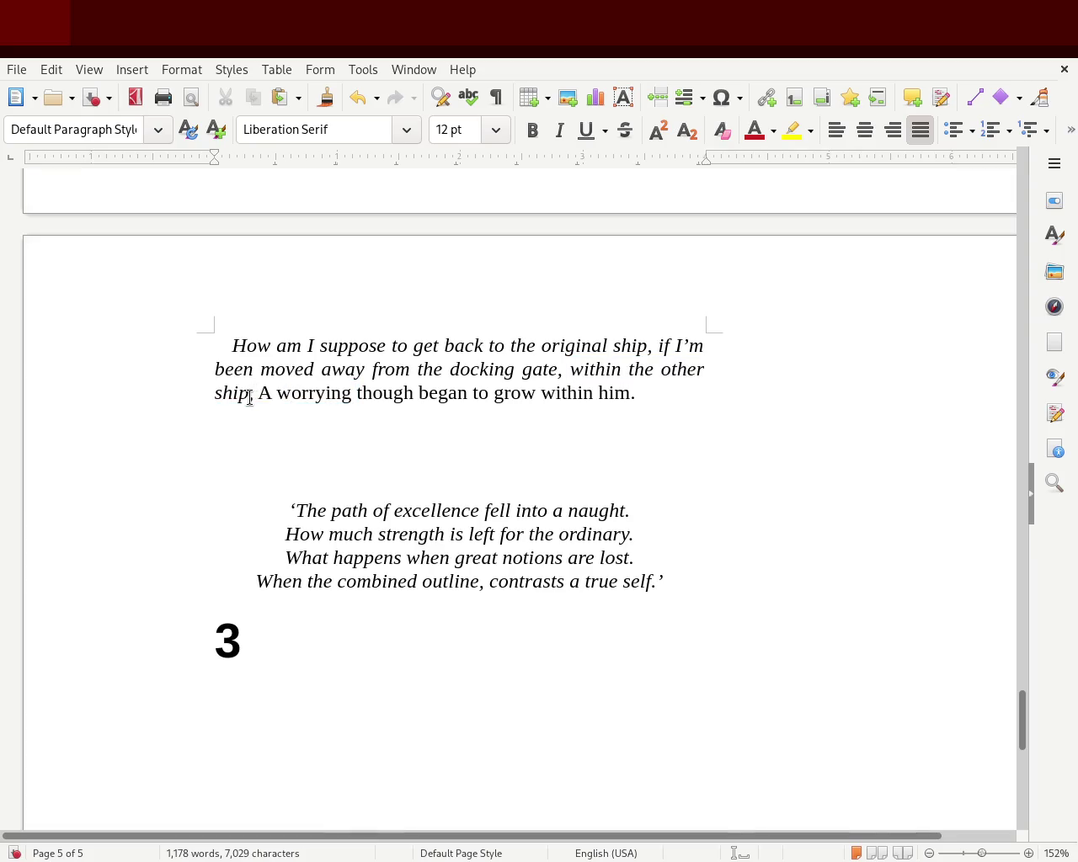
pyautogui.moveTo(249, 396); pyautogui.dragTo(581, 364)
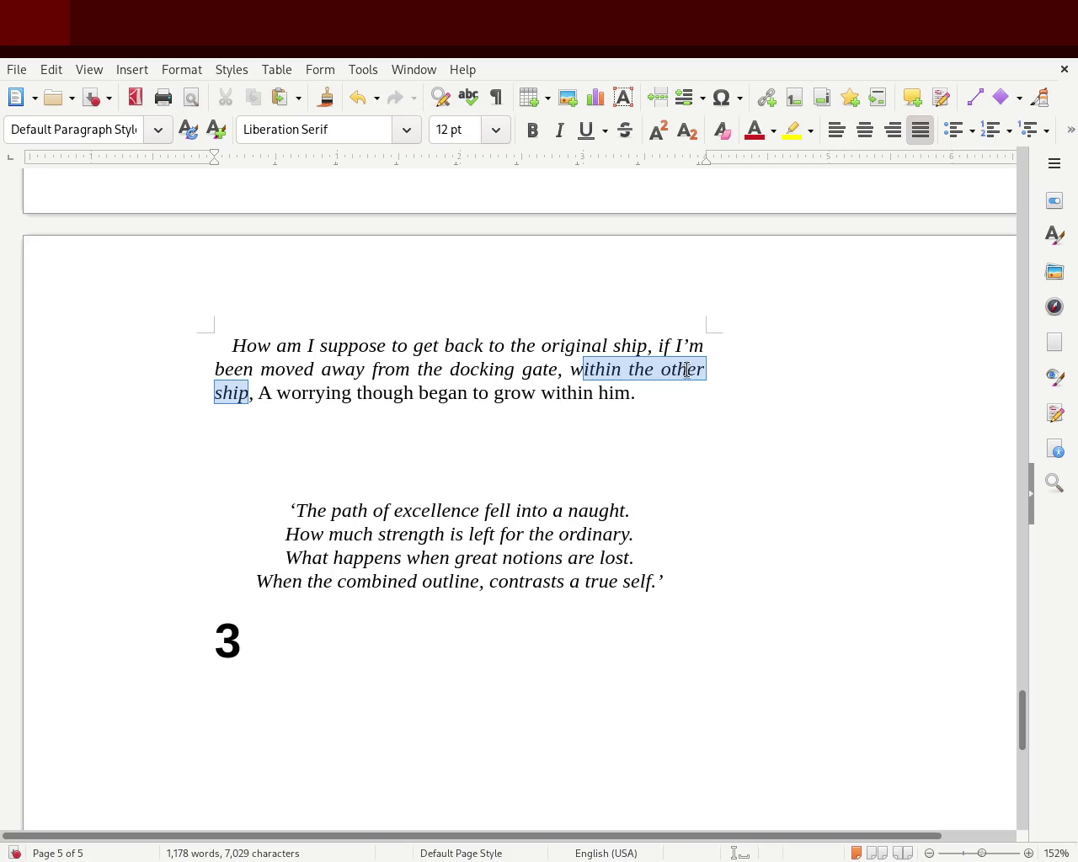
pyautogui.press('BackSpace')
pyautogui.press('BackSpace')
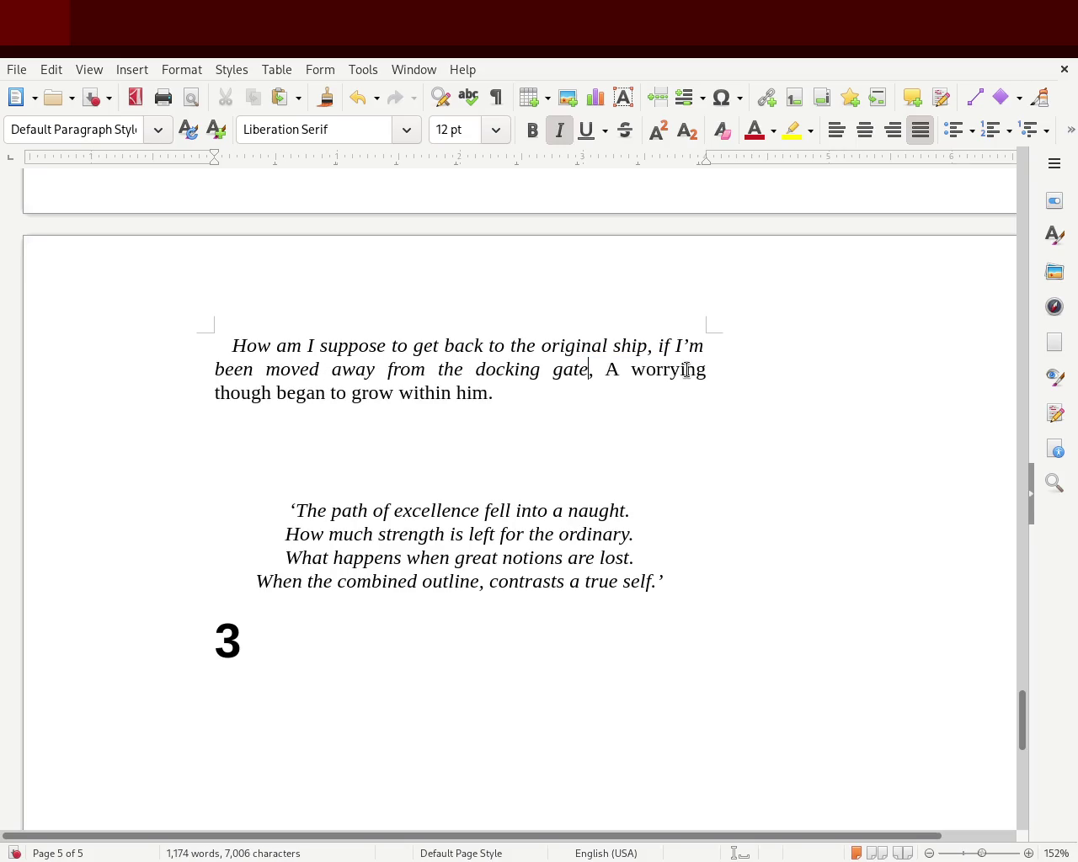
pyautogui.click(564, 416)
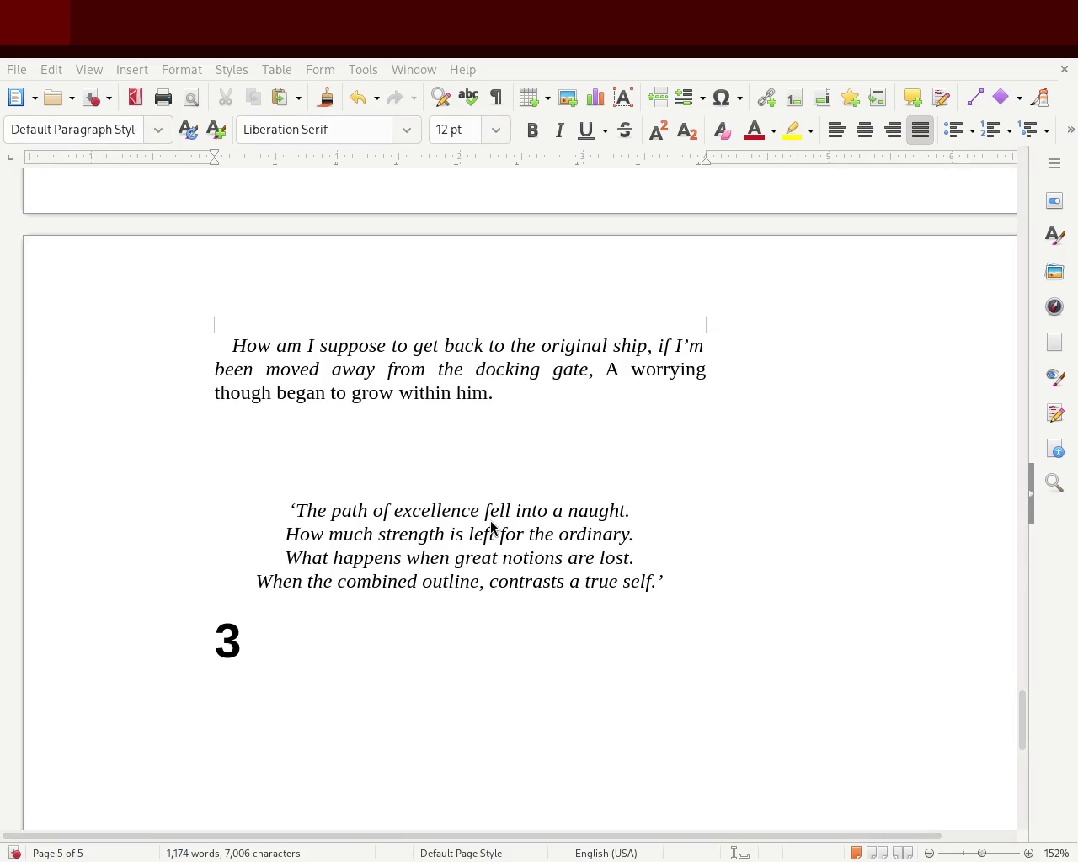
# Step: Change the capital 'A' after 'gate,' to lowercase so it reads 'a worrying though'
pyautogui.click(619, 372)
pyautogui.press('BackSpace')
pyautogui.write('a')
pyautogui.click(518, 430)
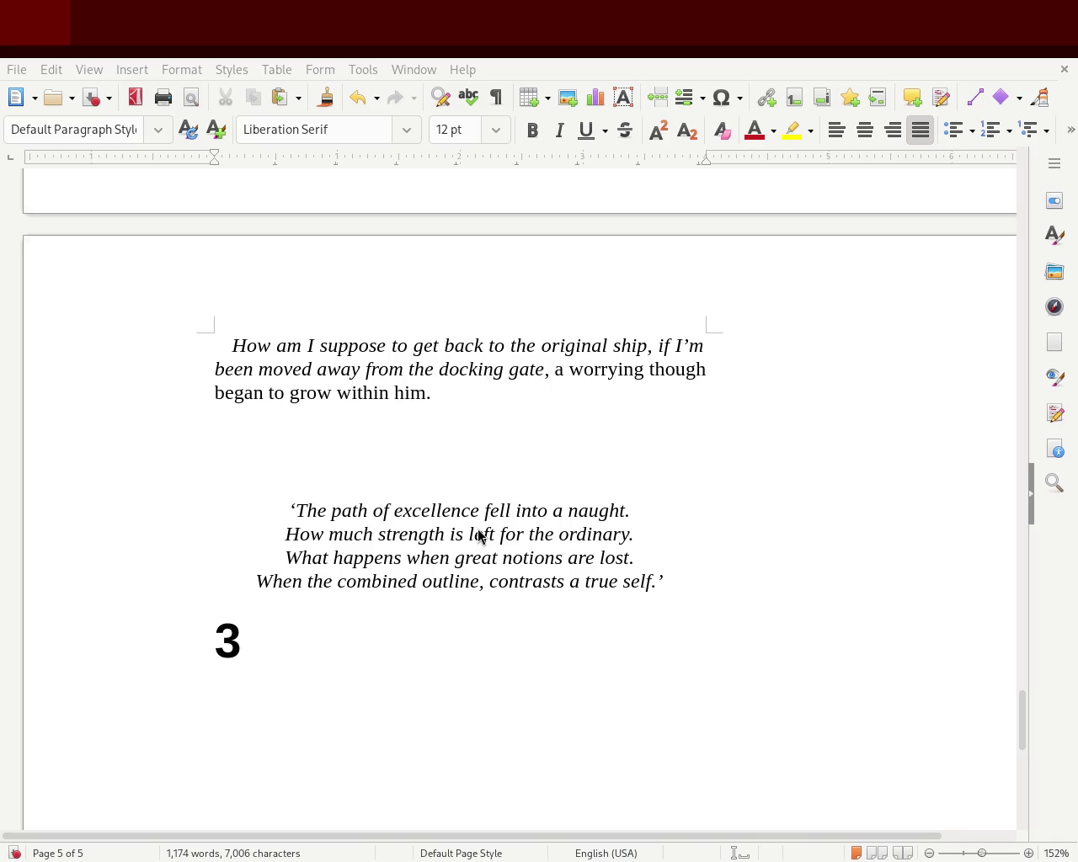
pyautogui.click(479, 448)
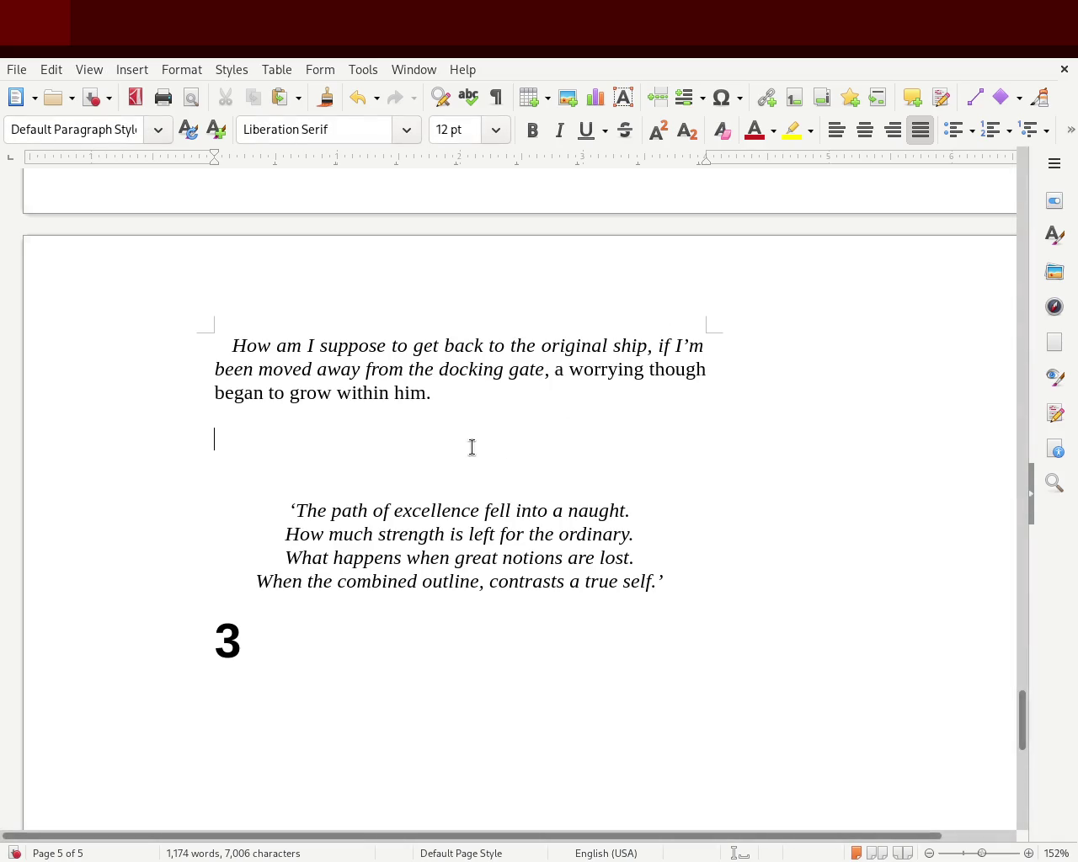
pyautogui.click(495, 393)
pyautogui.keyDown('shift'); pyautogui.click(555, 371); pyautogui.keyUp('shift')
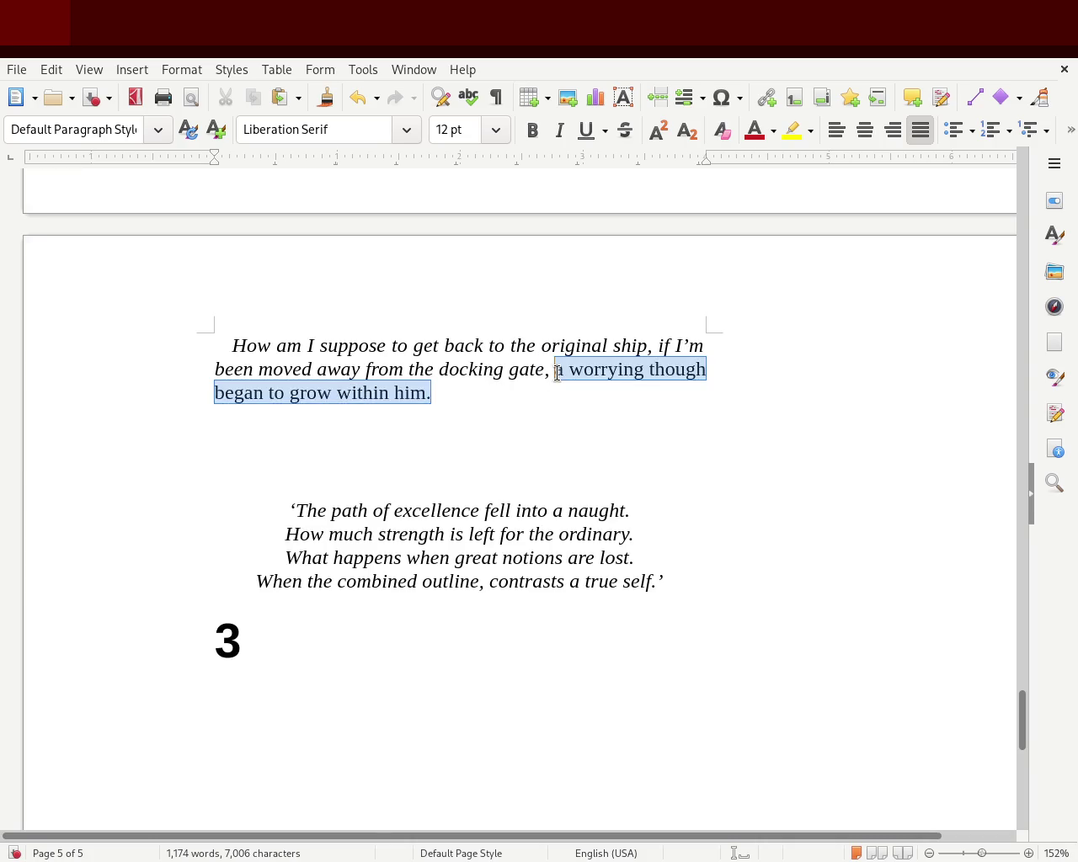
pyautogui.moveTo(1022, 741); pyautogui.dragTo(1026, 704)
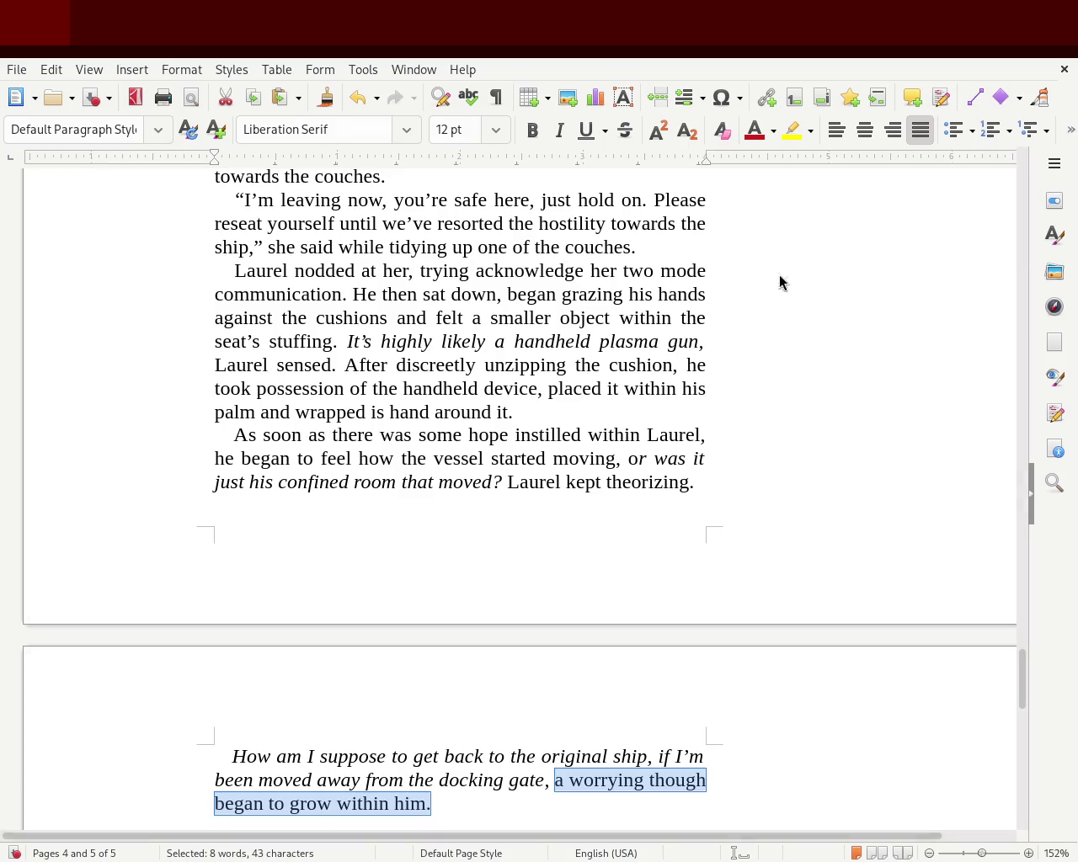
pyautogui.moveTo(1021, 673)
pyautogui.mouseDown()
pyautogui.moveTo(1021, 296)
pyautogui.moveTo(1020, 344)
pyautogui.mouseUp()
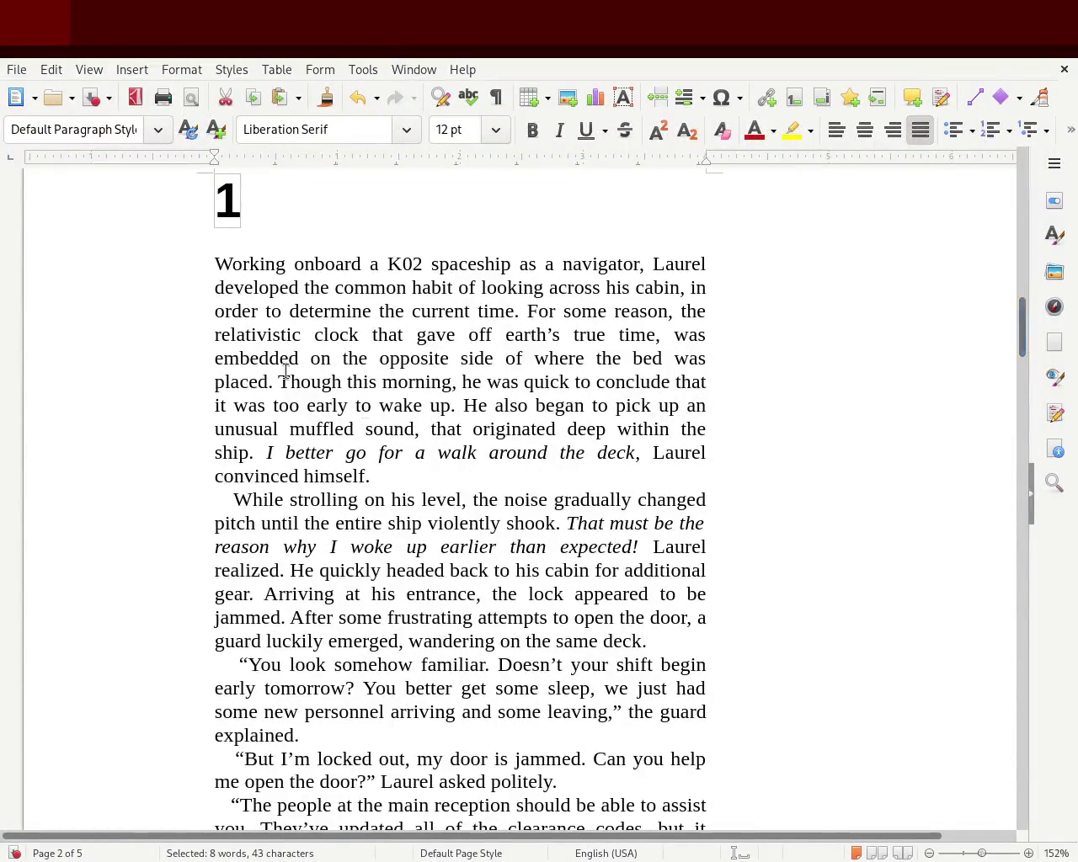
pyautogui.moveTo(259, 265); pyautogui.dragTo(368, 408)
pyautogui.click(563, 509)
pyautogui.moveTo(263, 429); pyautogui.dragTo(523, 429)
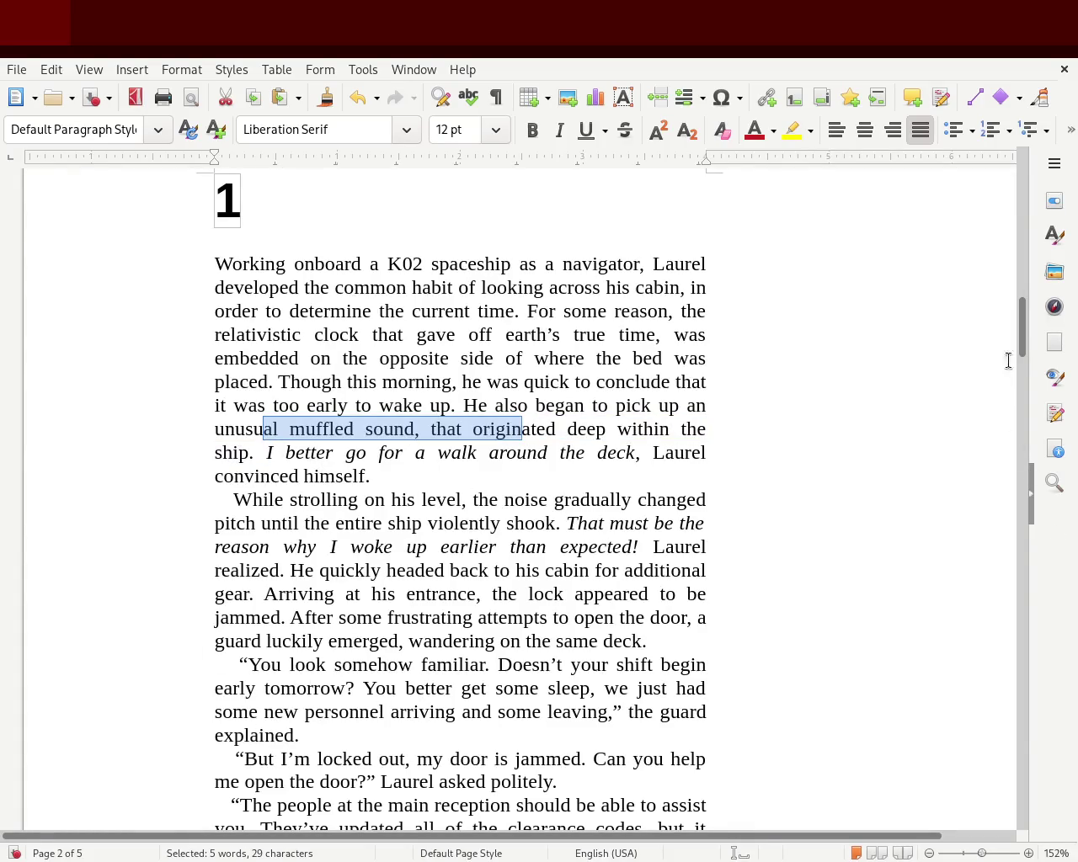
pyautogui.moveTo(1026, 335); pyautogui.dragTo(1044, 517)
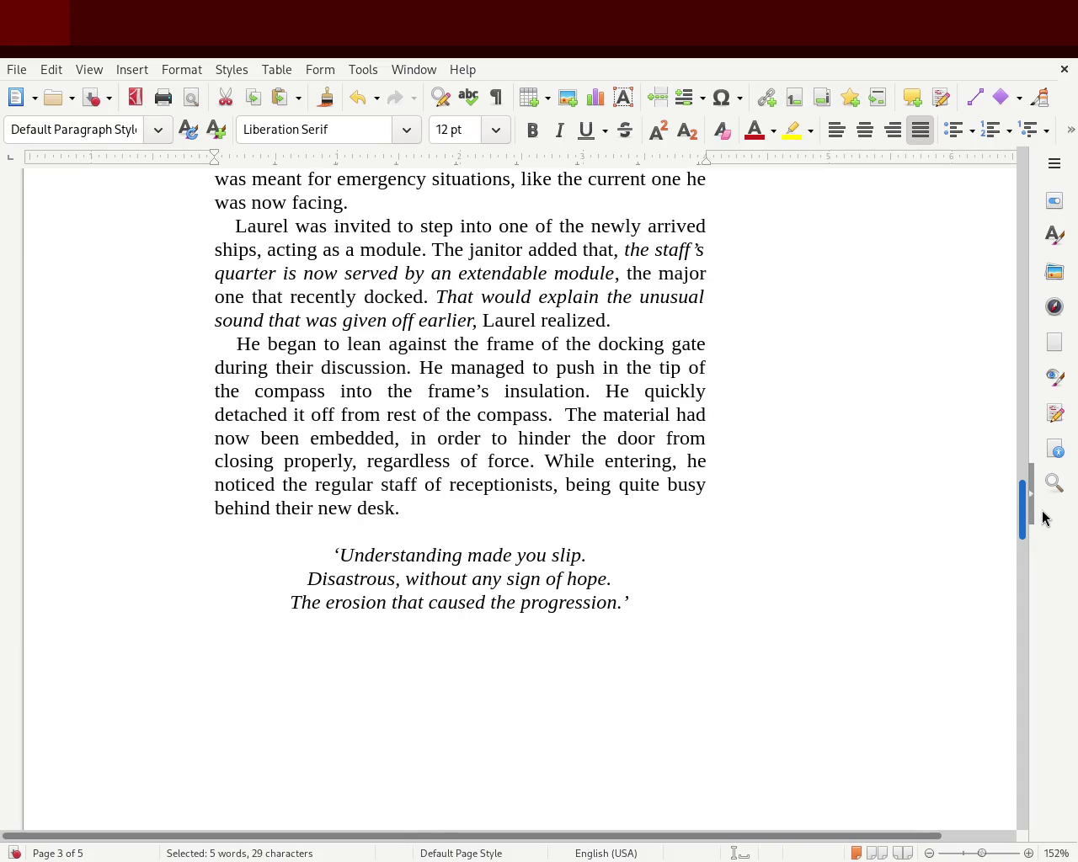
pyautogui.moveTo(1042, 518); pyautogui.dragTo(1061, 752)
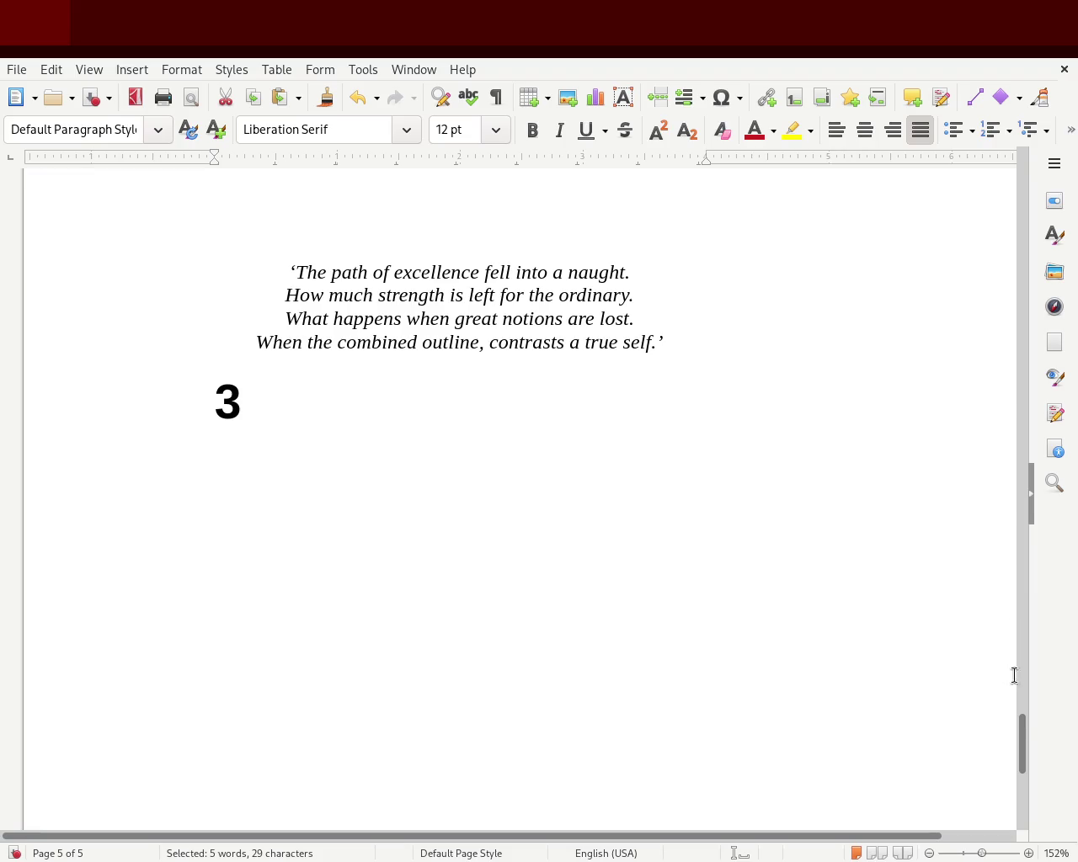
pyautogui.moveTo(1022, 740); pyautogui.dragTo(982, 318)
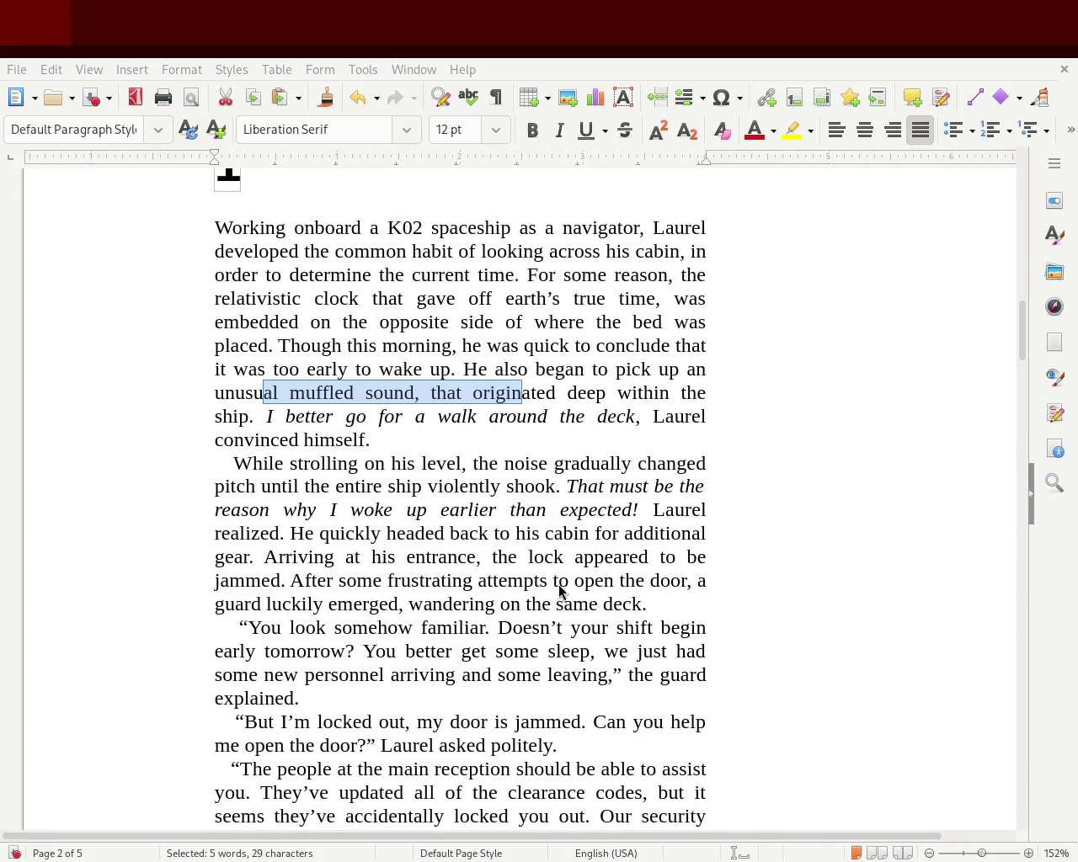
pyautogui.moveTo(1024, 324)
pyautogui.mouseDown()
pyautogui.moveTo(1025, 192)
pyautogui.moveTo(1002, 461)
pyautogui.mouseUp()
pyautogui.scroll(-3, 1001, 460)
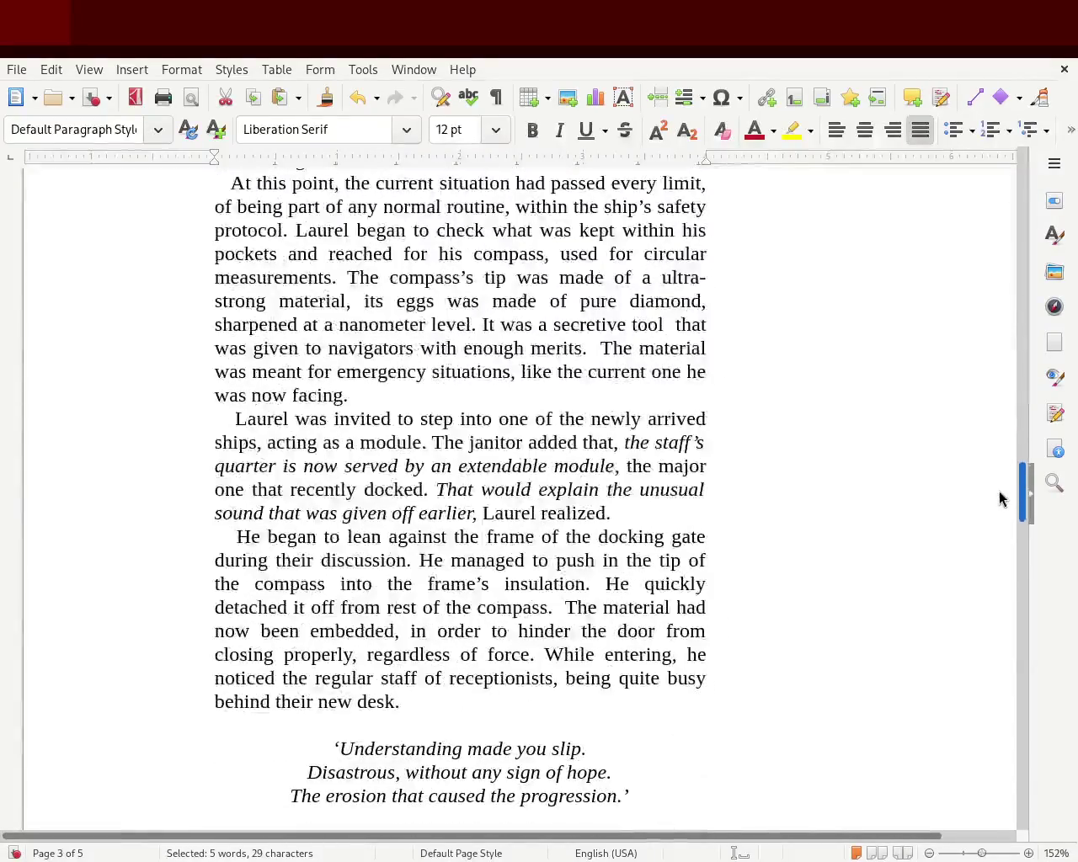
pyautogui.scroll(-2, 998, 506)
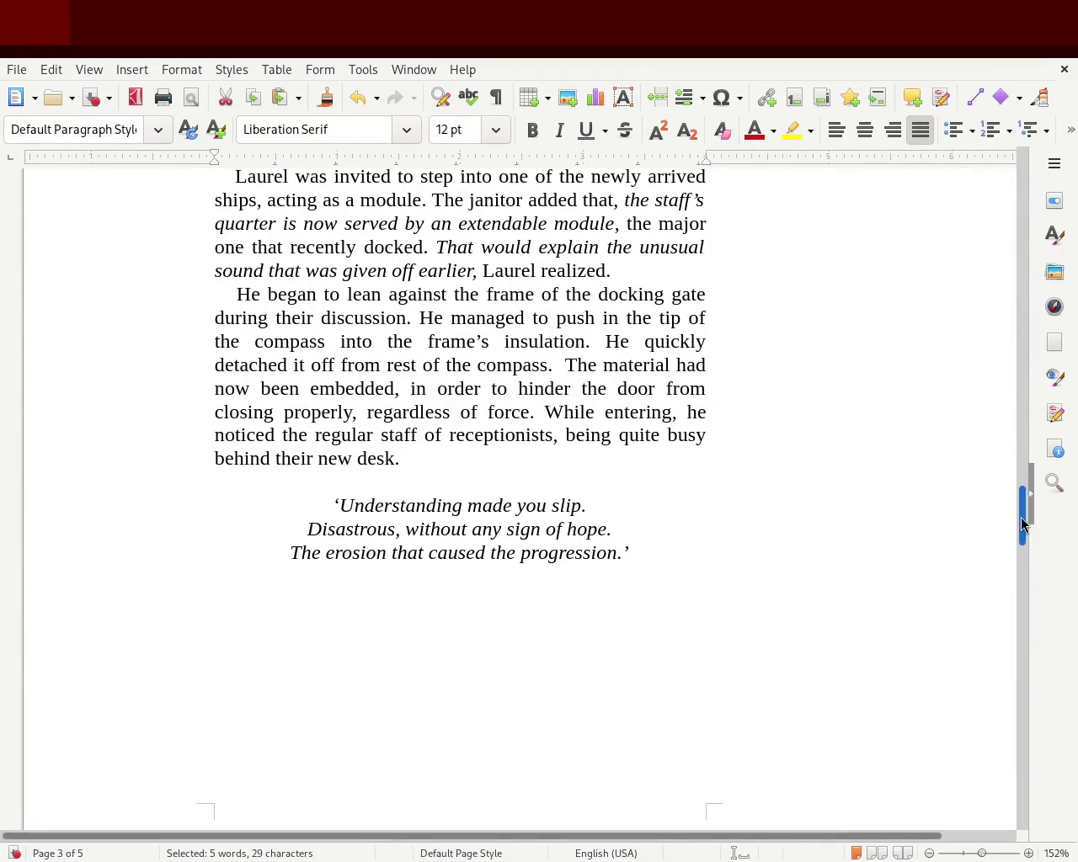
pyautogui.moveTo(1025, 500)
pyautogui.mouseDown()
pyautogui.moveTo(1019, 662)
pyautogui.moveTo(1001, 753)
pyautogui.moveTo(1005, 699)
pyautogui.moveTo(1006, 708)
pyautogui.mouseUp()
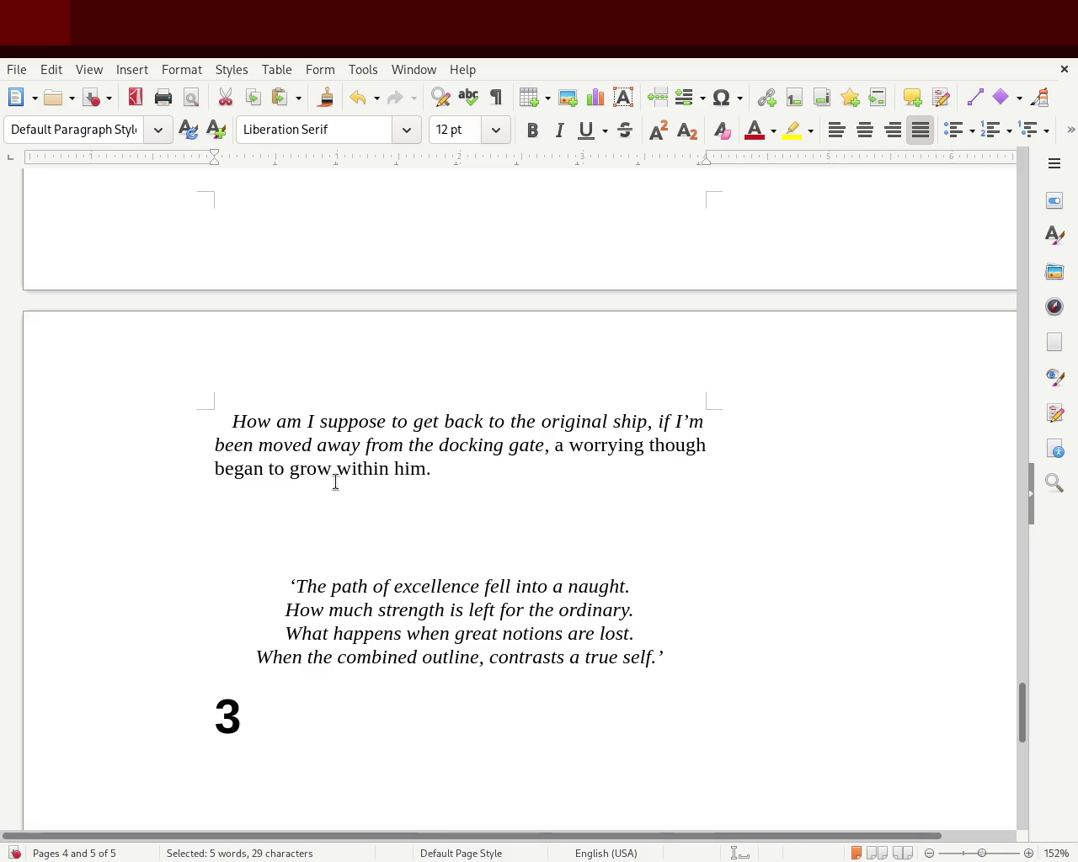
pyautogui.moveTo(288, 468); pyautogui.dragTo(477, 465)
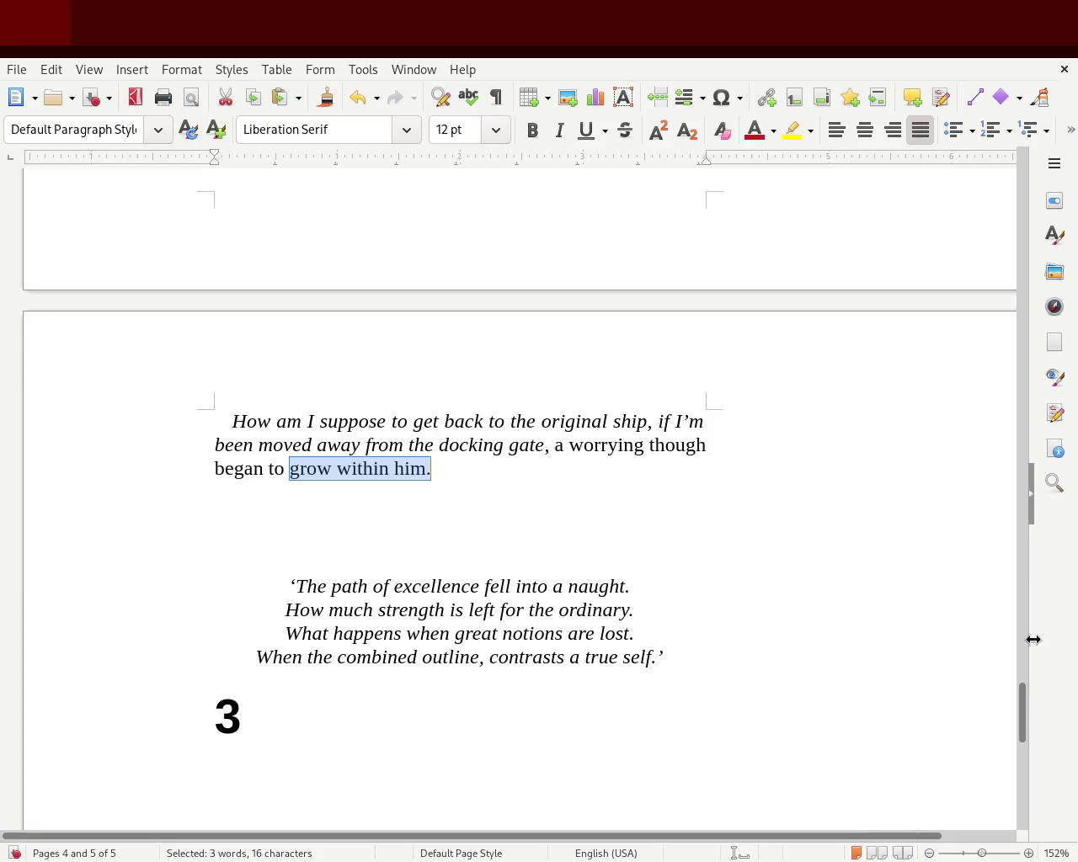
pyautogui.moveTo(1023, 718); pyautogui.dragTo(1034, 691)
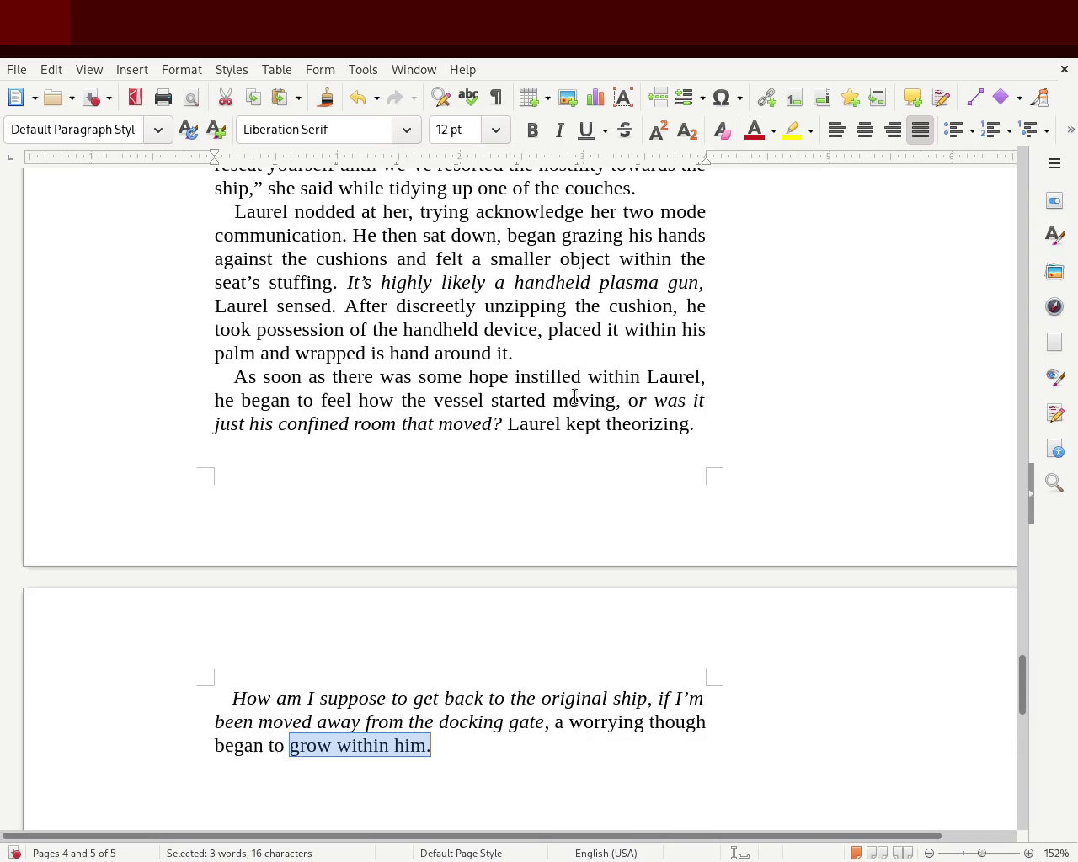
pyautogui.moveTo(646, 402)
pyautogui.mouseDown()
pyautogui.moveTo(383, 422)
pyautogui.moveTo(743, 426)
pyautogui.mouseUp()
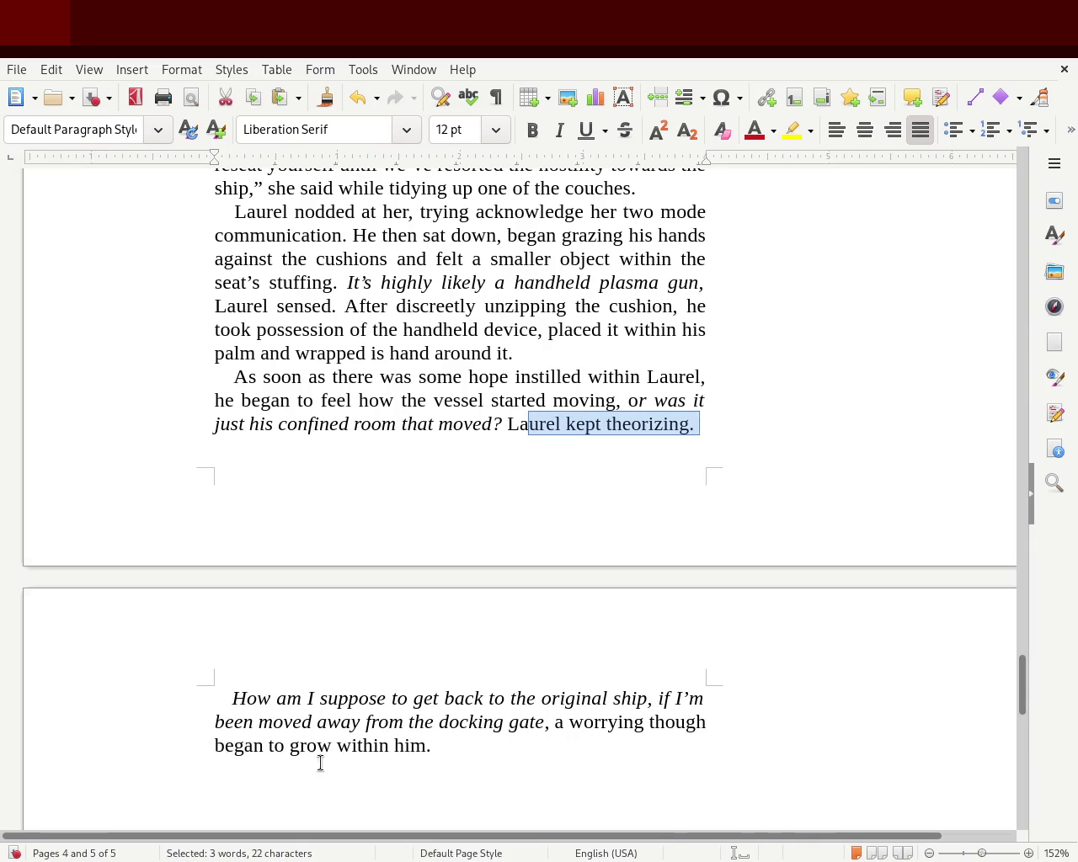
pyautogui.moveTo(233, 698)
pyautogui.mouseDown()
pyautogui.moveTo(623, 708)
pyautogui.moveTo(443, 763)
pyautogui.mouseUp()
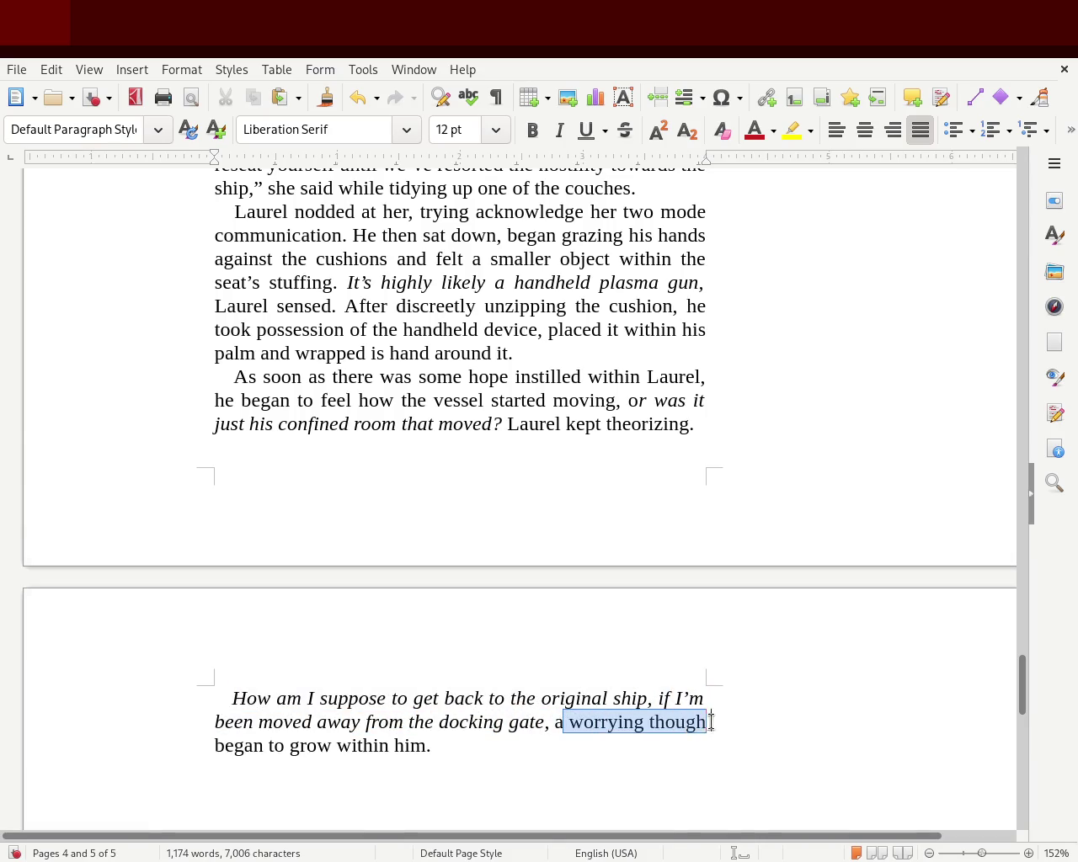
pyautogui.click(455, 753)
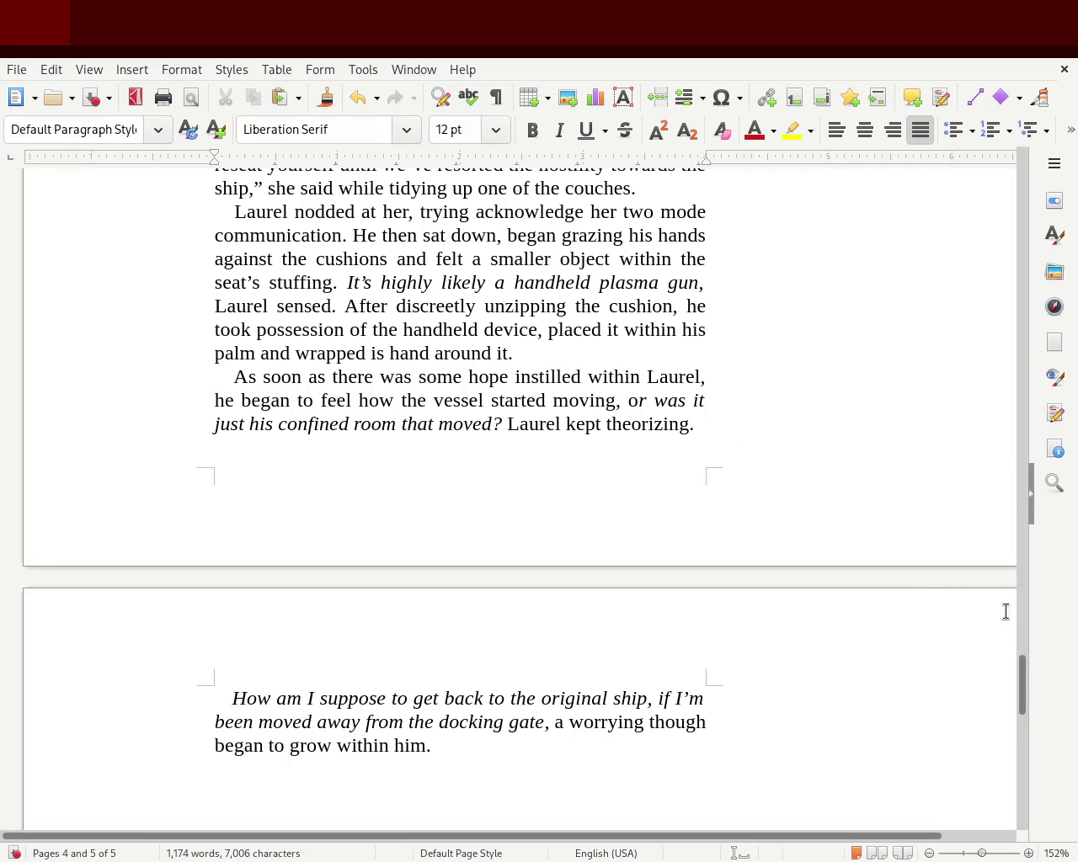
pyautogui.scroll(-1, 1022, 686)
pyautogui.moveTo(1022, 687)
pyautogui.mouseDown()
pyautogui.moveTo(1021, 715)
pyautogui.moveTo(1037, 607)
pyautogui.moveTo(982, 169)
pyautogui.moveTo(993, 216)
pyautogui.moveTo(971, 356)
pyautogui.moveTo(972, 614)
pyautogui.mouseUp()
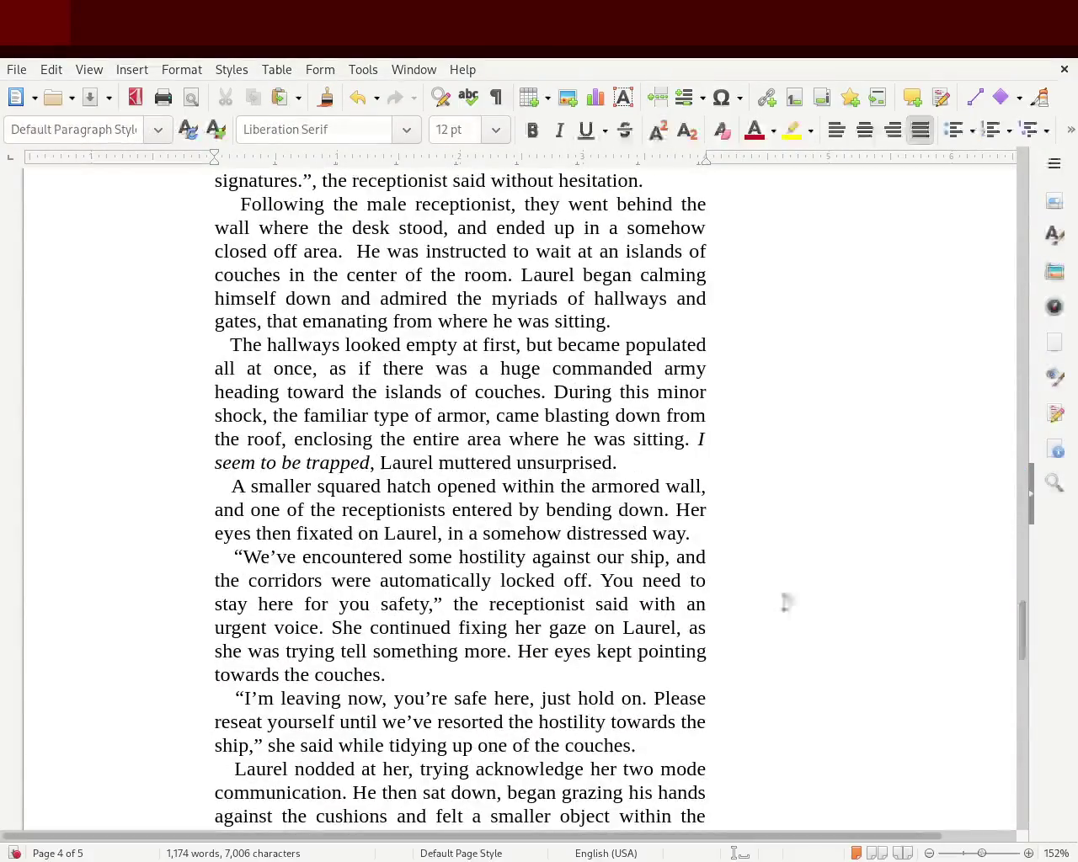
pyautogui.write('z<')
pyautogui.hotkey('ctrl', 'z')
pyautogui.hotkey('ctrl', 'z')
pyautogui.hotkey('ctrl', 'z')
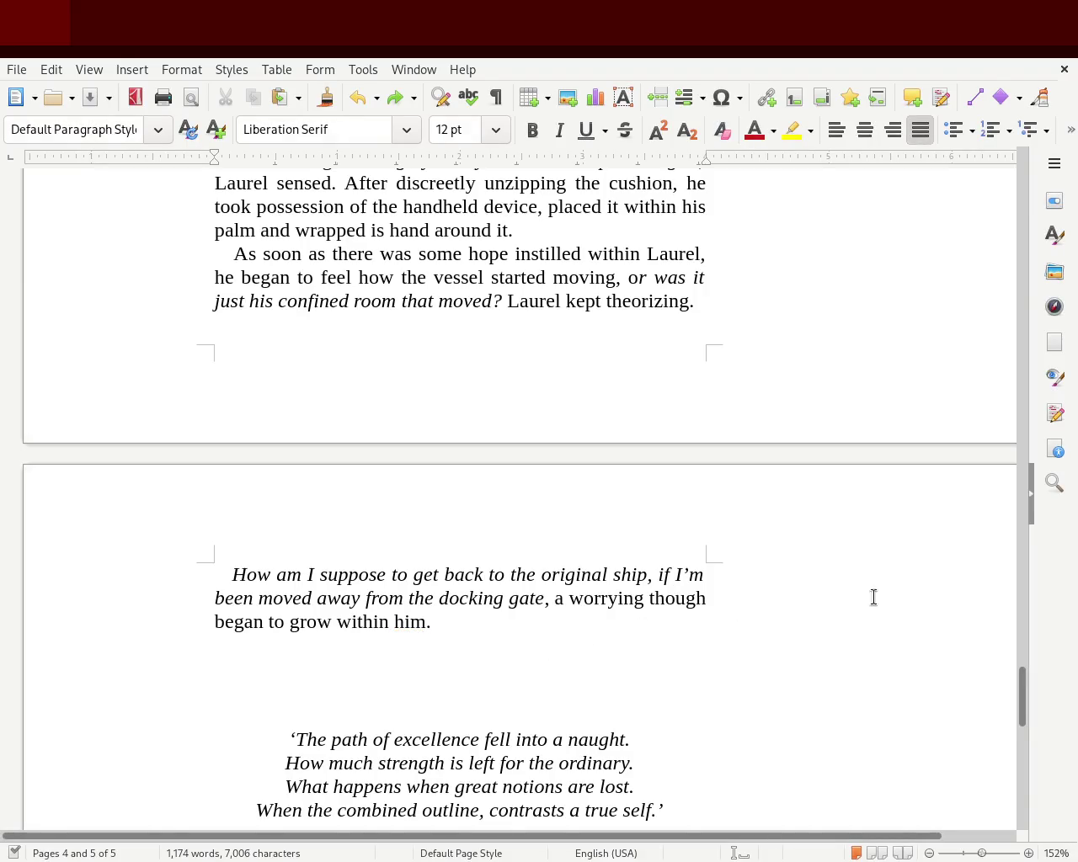